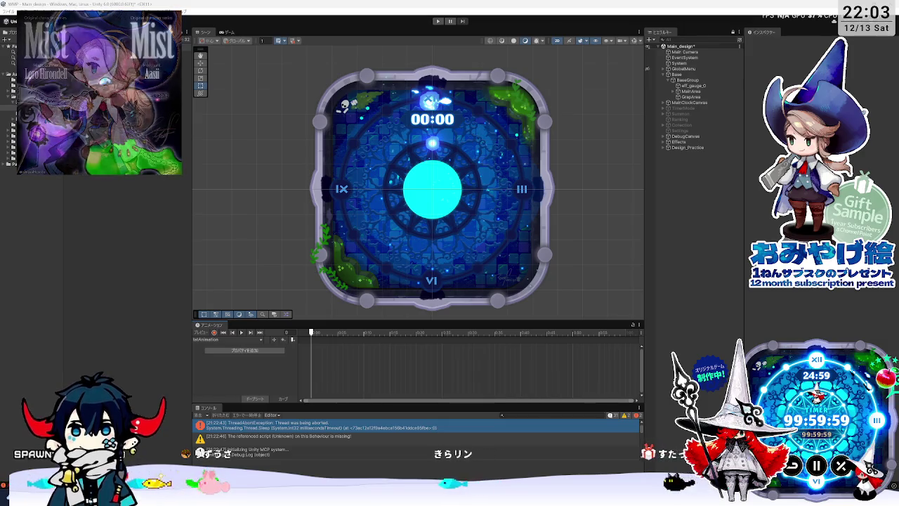
# Select eff_gauge_0 in the Hierarchy and open the Animation window's clip list
pyautogui.click(690, 85)
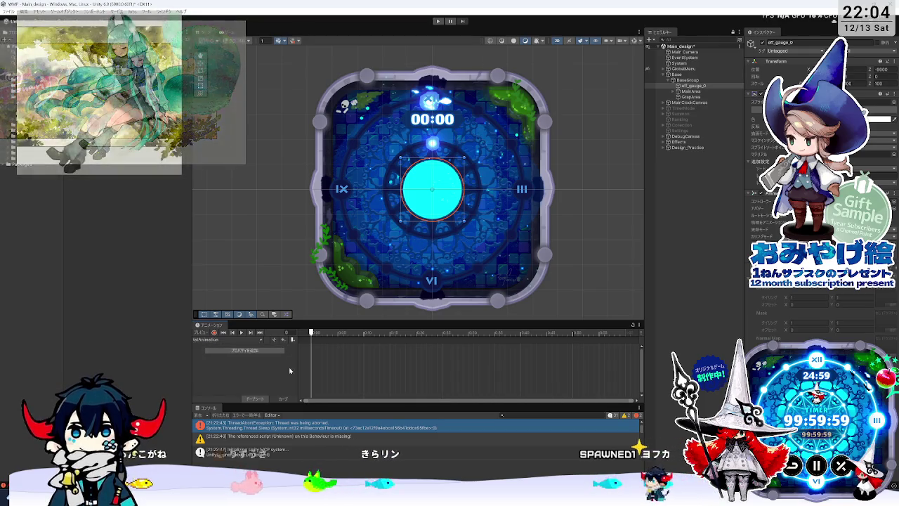
pyautogui.click(252, 340)
pyautogui.click(253, 340)
pyautogui.click(253, 340)
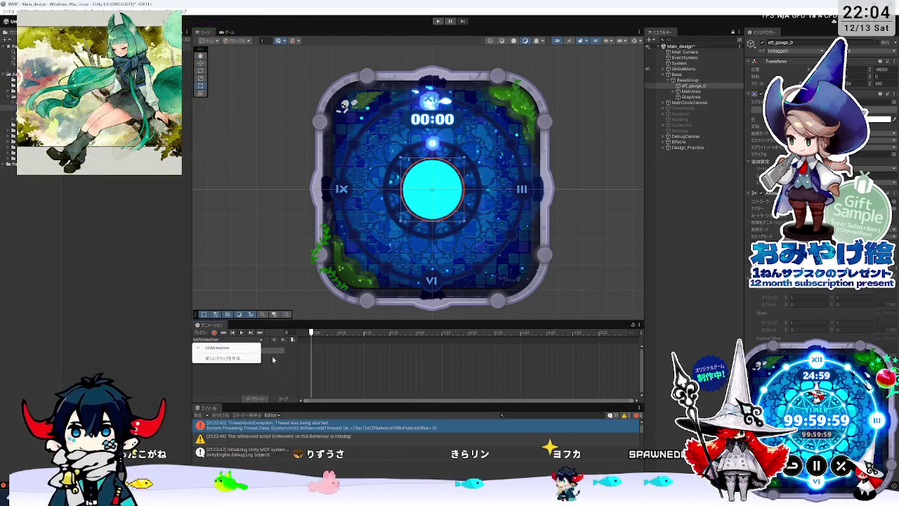
pyautogui.click(273, 360)
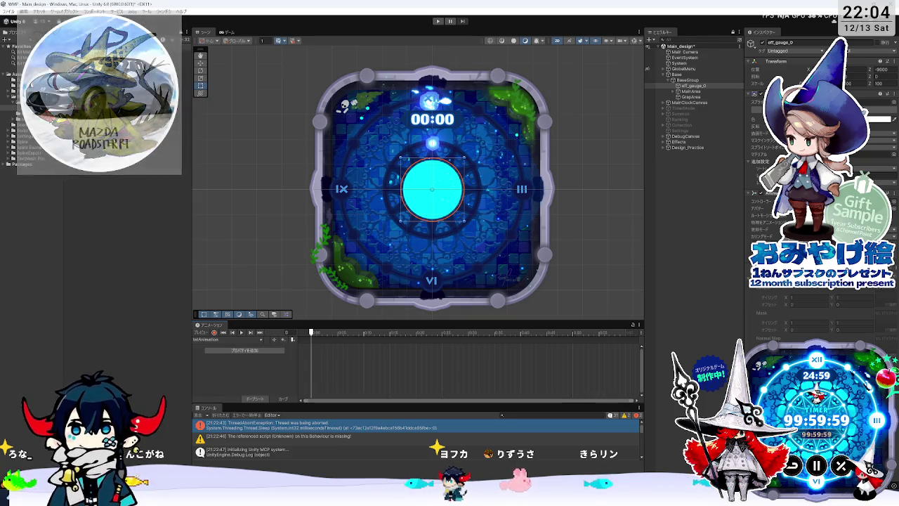
pyautogui.click(227, 340)
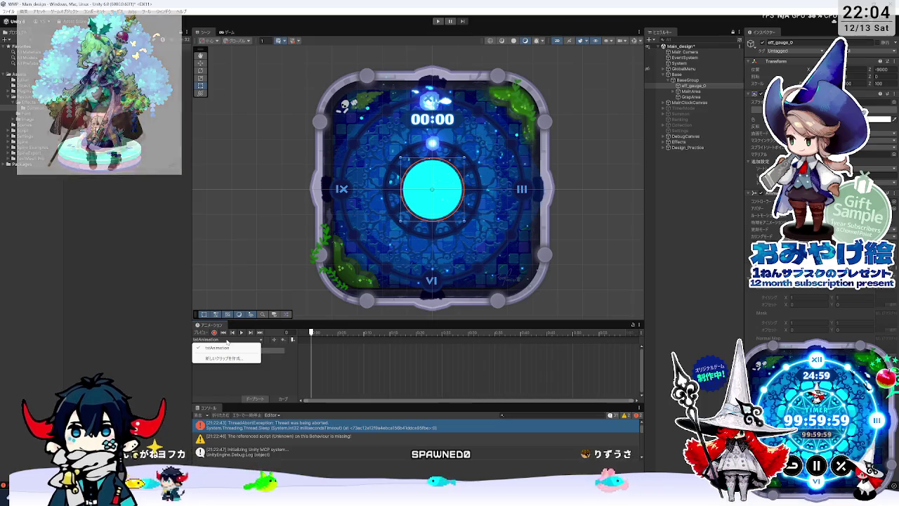
pyautogui.press('Escape')
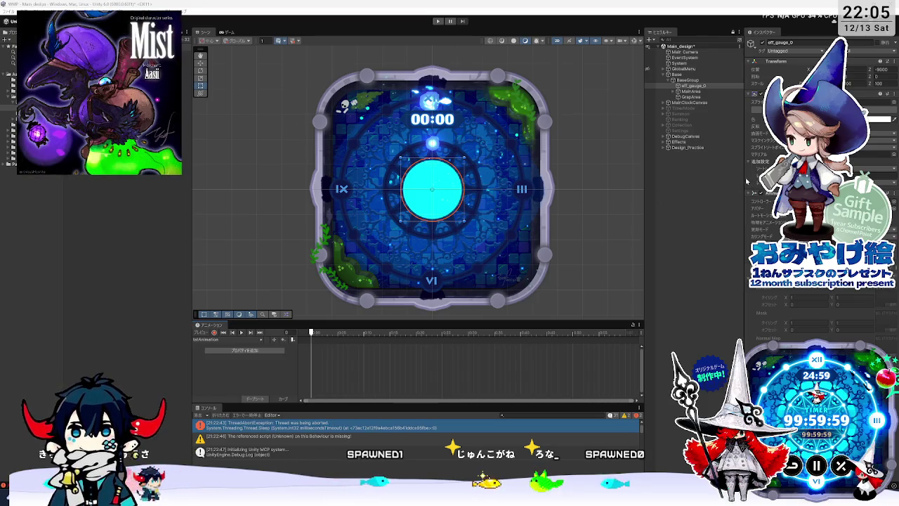
pyautogui.moveTo(744, 178); pyautogui.dragTo(425, 201)
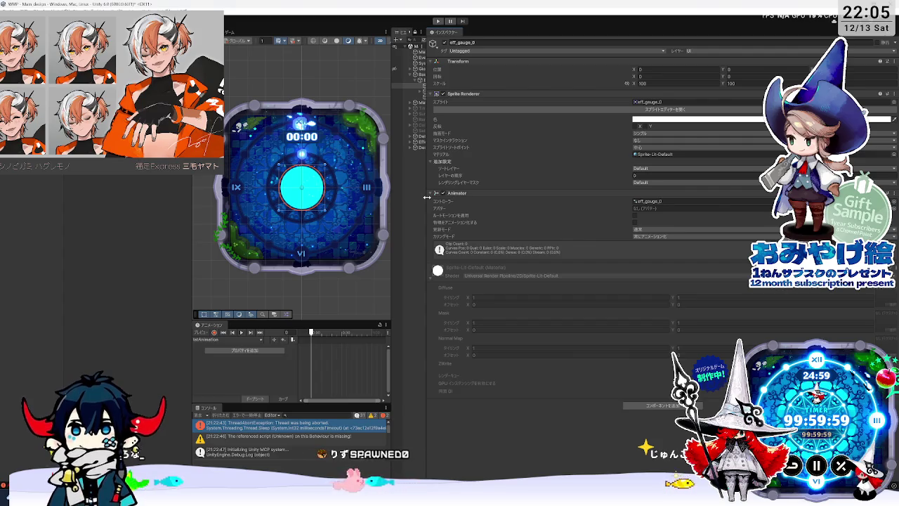
# Shrink the editor window and resize the Inspector, Hierarchy and Scene panels side by side
pyautogui.moveTo(427, 198)
pyautogui.mouseDown()
pyautogui.moveTo(531, 198)
pyautogui.moveTo(411, 197)
pyautogui.mouseUp()
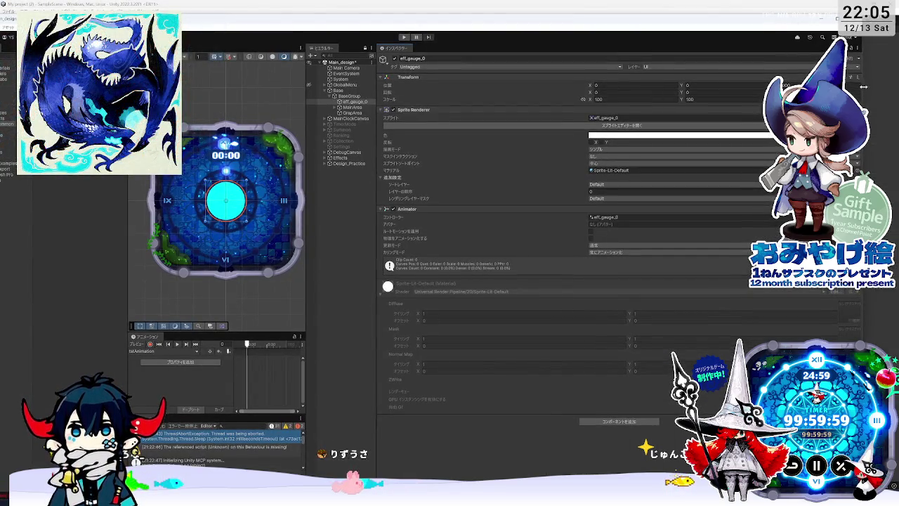
pyautogui.moveTo(863, 86); pyautogui.dragTo(616, 86)
pyautogui.moveTo(262, 226); pyautogui.dragTo(430, 227)
pyautogui.moveTo(213, 211)
pyautogui.mouseDown()
pyautogui.moveTo(393, 219)
pyautogui.moveTo(349, 216)
pyautogui.mouseUp()
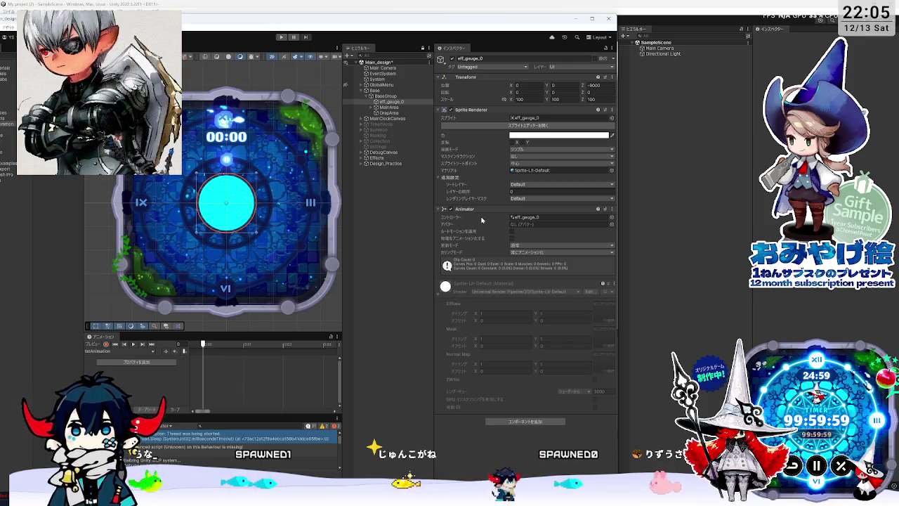
pyautogui.click(534, 217)
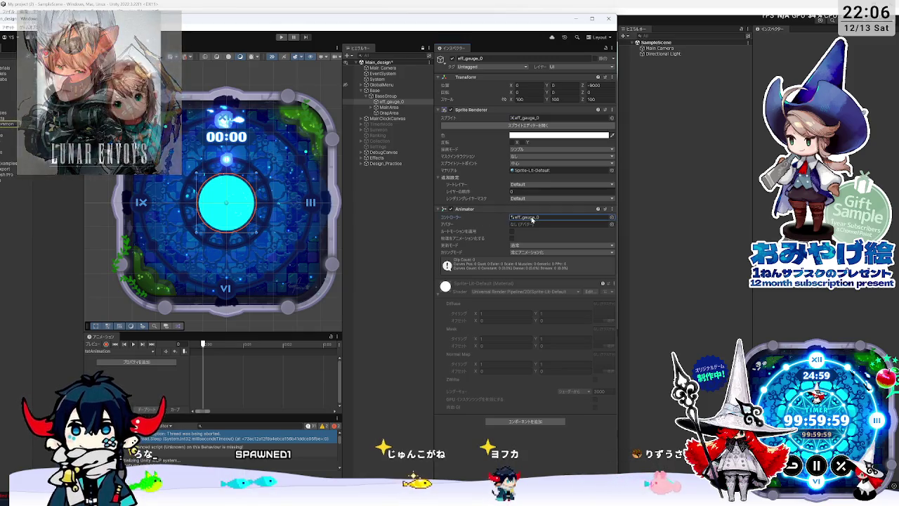
# Open the eff_gauge_0 controller, reposition the IdleAnimation state node, and maximize the editor
pyautogui.click(534, 217)
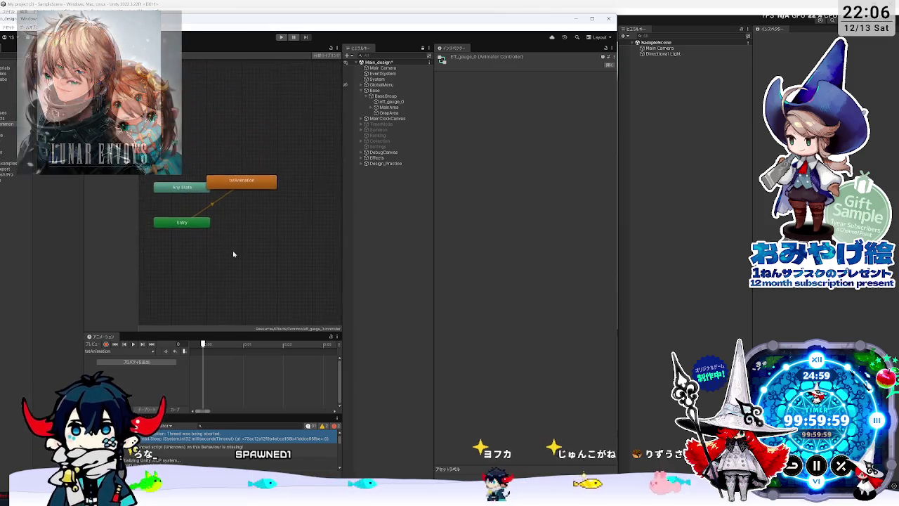
pyautogui.moveTo(343, 191); pyautogui.dragTo(349, 192)
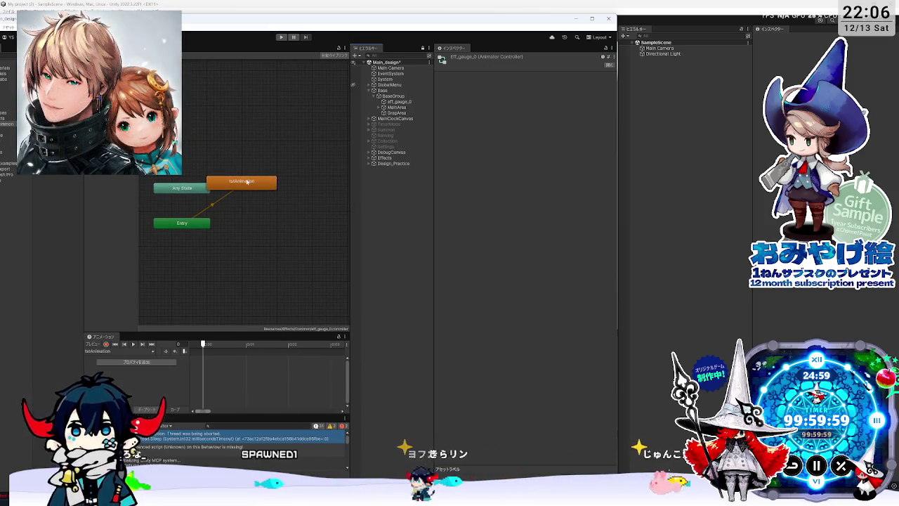
pyautogui.moveTo(247, 181)
pyautogui.mouseDown()
pyautogui.moveTo(272, 192)
pyautogui.moveTo(271, 203)
pyautogui.mouseUp()
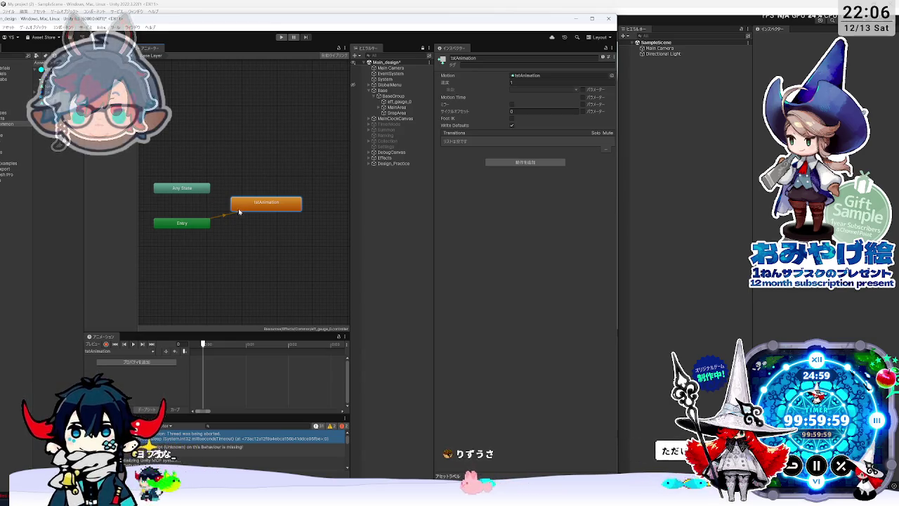
pyautogui.moveTo(239, 210); pyautogui.dragTo(258, 209)
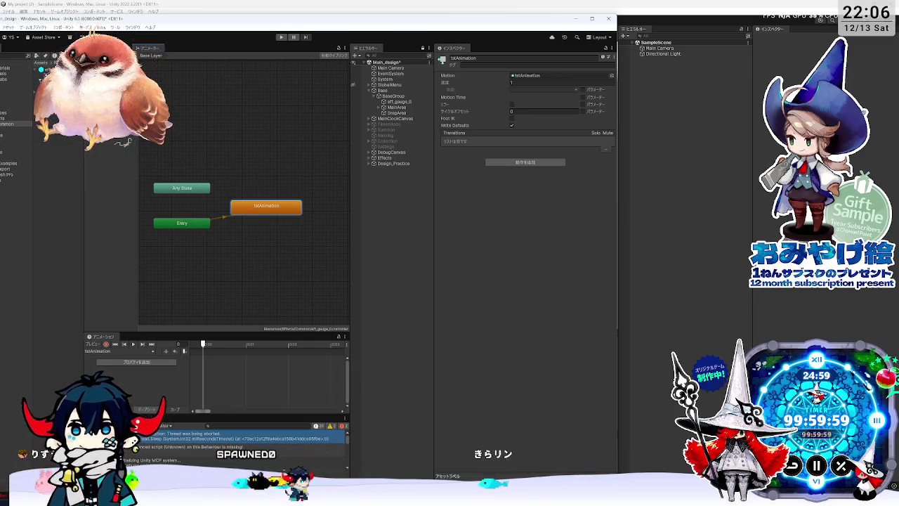
pyautogui.moveTo(351, 293); pyautogui.dragTo(377, 276)
pyautogui.moveTo(432, 248); pyautogui.dragTo(499, 243)
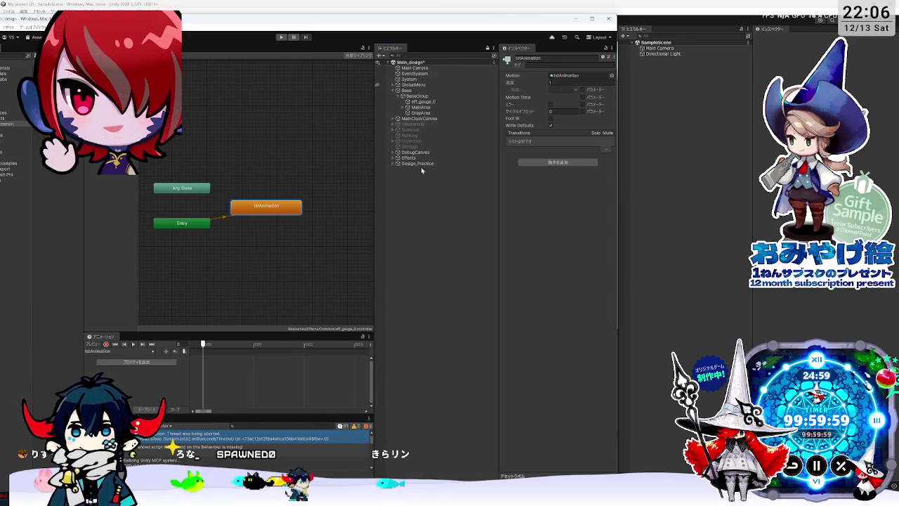
pyautogui.doubleClick(416, 21)
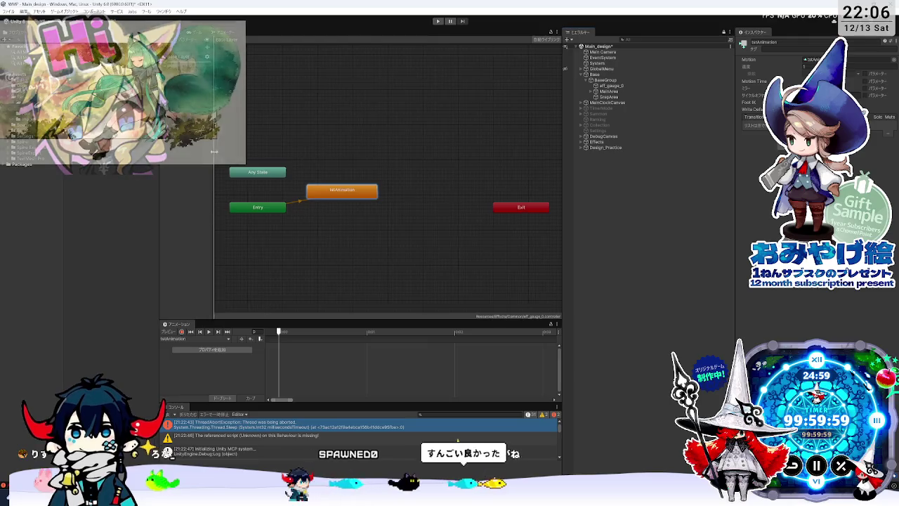
# Review the New Animation clip and Fx_001 texture, then bring up the eff_gauge.png folder
pyautogui.moveTo(214, 189)
pyautogui.mouseDown()
pyautogui.moveTo(255, 188)
pyautogui.moveTo(243, 188)
pyautogui.mouseUp()
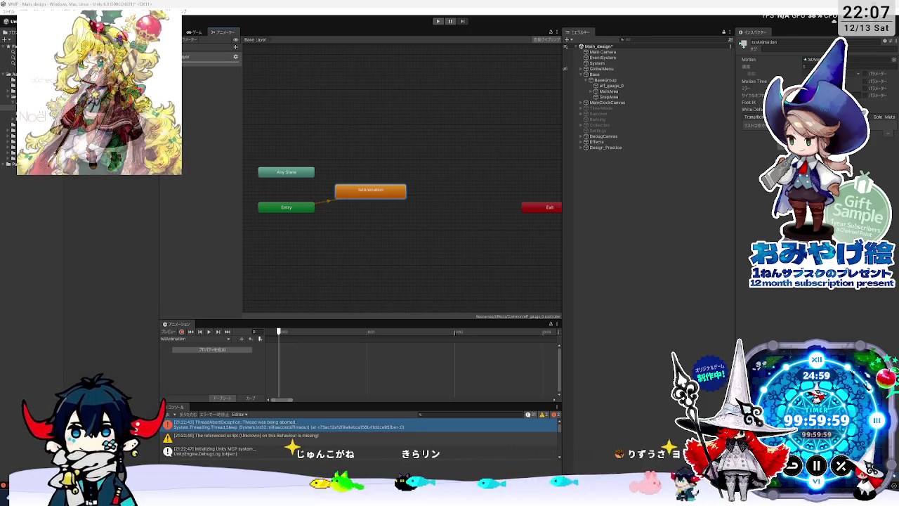
pyautogui.click(230, 351)
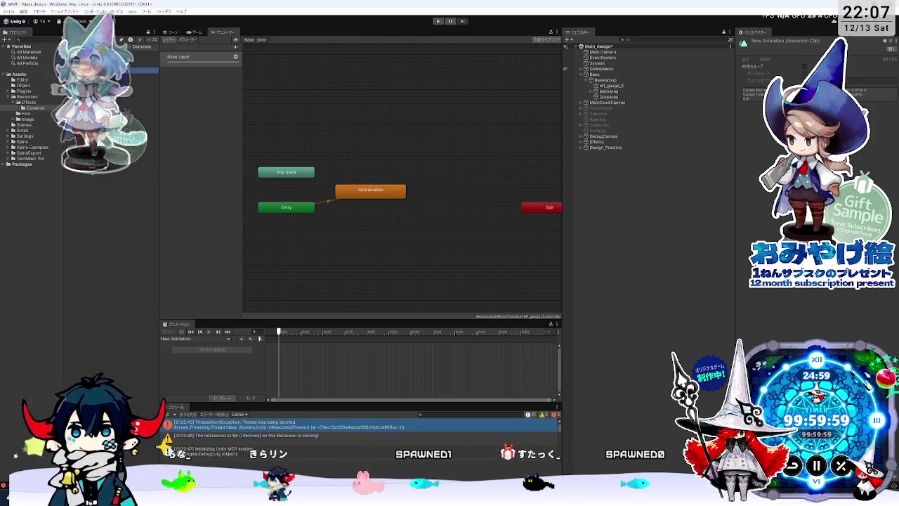
pyautogui.click(140, 70)
pyautogui.click(226, 340)
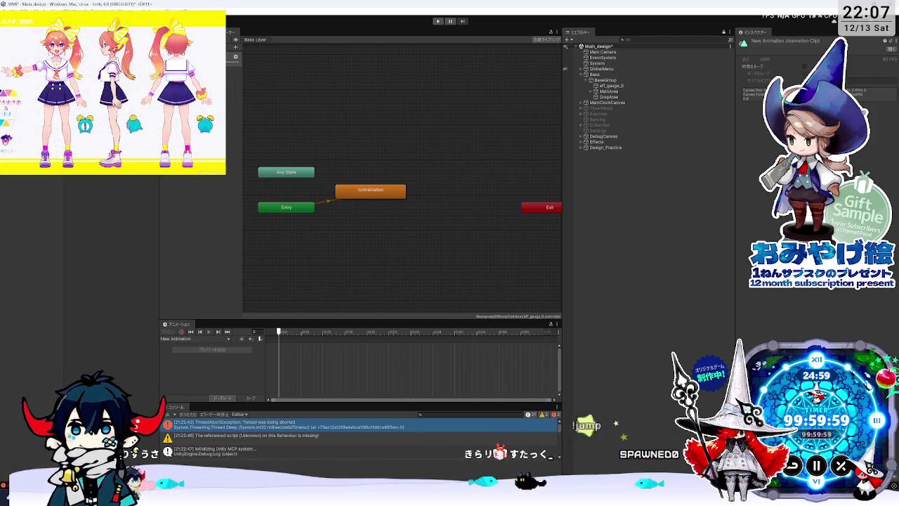
pyautogui.hotkey('alt', 'Tab')
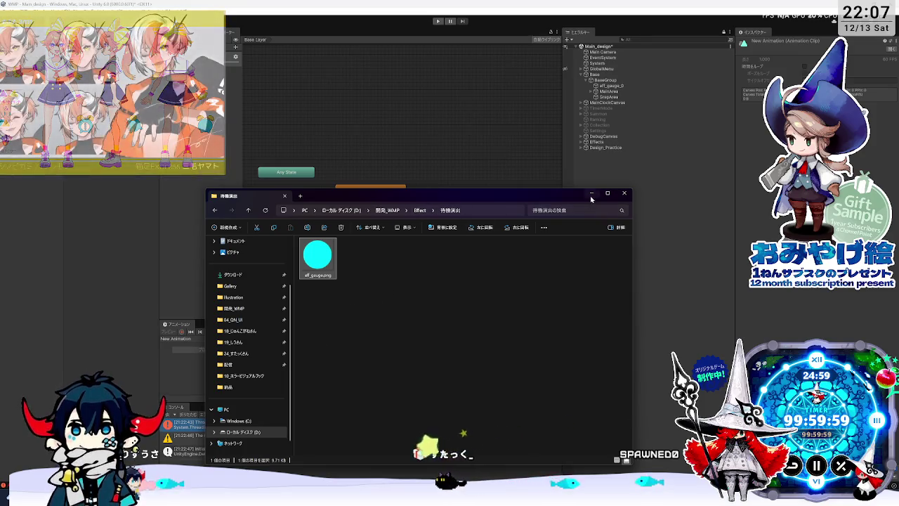
# Leave the 待機演出 folder window and return to the Unity animator graph
pyautogui.hotkey('alt', 'Tab')
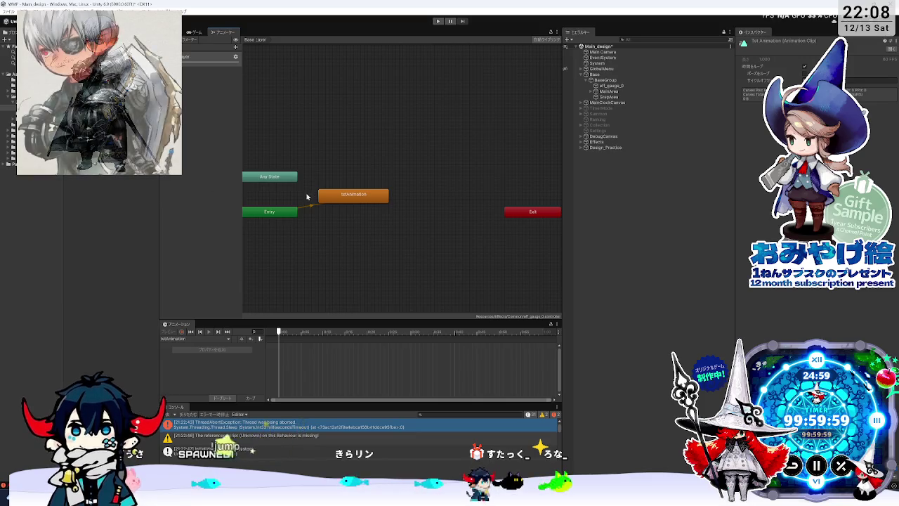
# Move eff_gauge_0 out of BaseGroup to the top level of the Hierarchy
pyautogui.moveTo(314, 235)
pyautogui.mouseDown()
pyautogui.moveTo(369, 259)
pyautogui.moveTo(357, 258)
pyautogui.mouseUp()
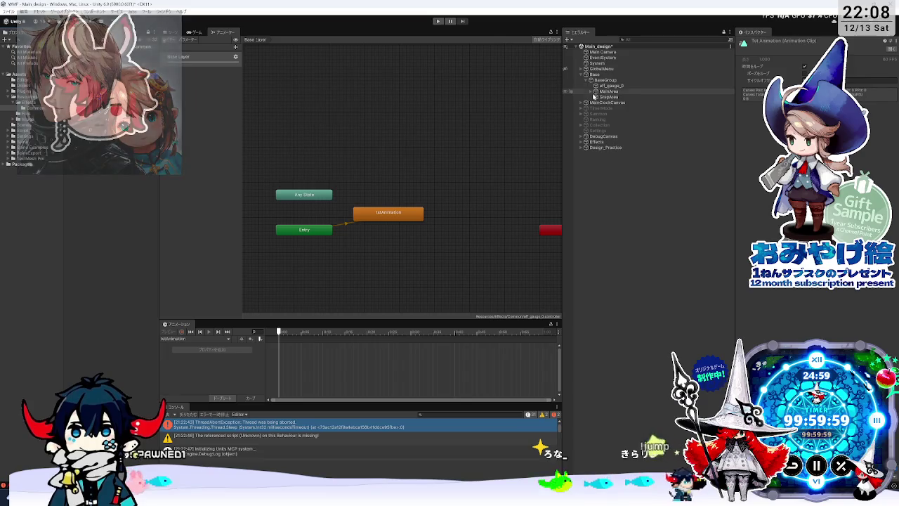
pyautogui.click(609, 86)
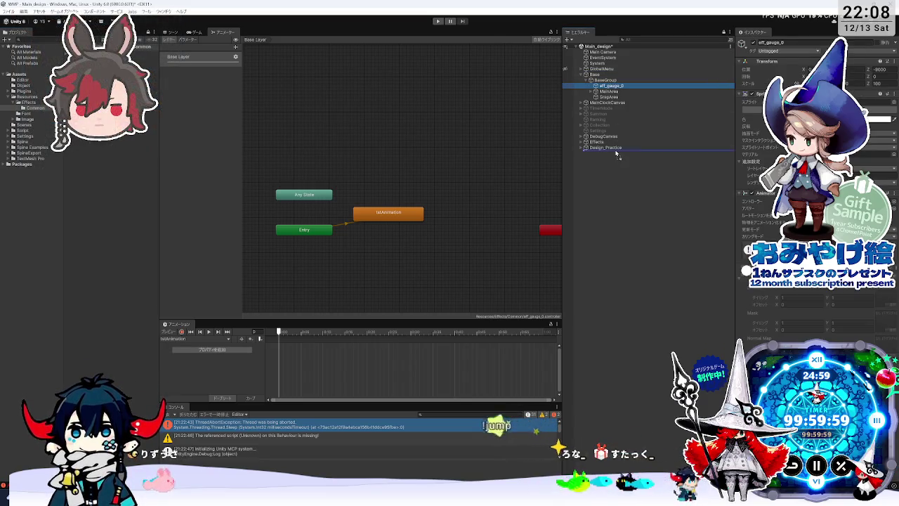
pyautogui.moveTo(617, 156); pyautogui.dragTo(615, 154)
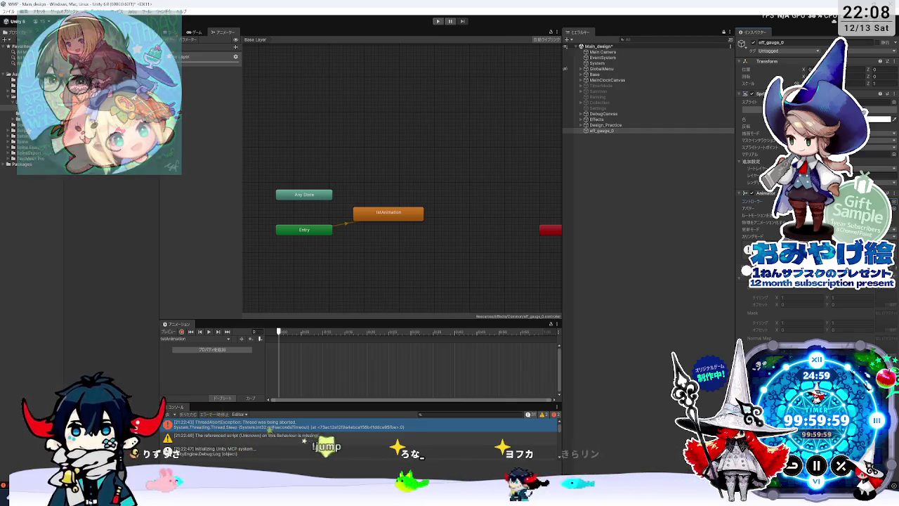
pyautogui.click(171, 166)
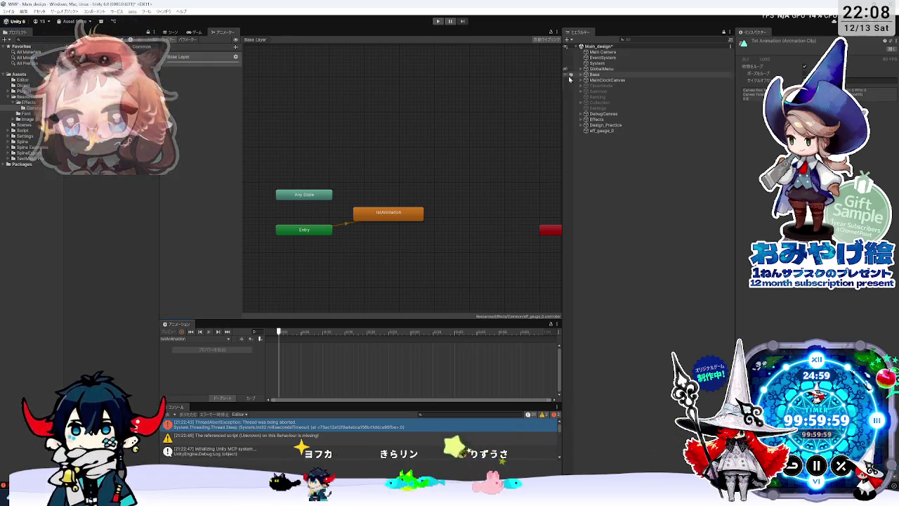
# Select MainClockCanvas and return to the Scene view of the clock
pyautogui.click(608, 80)
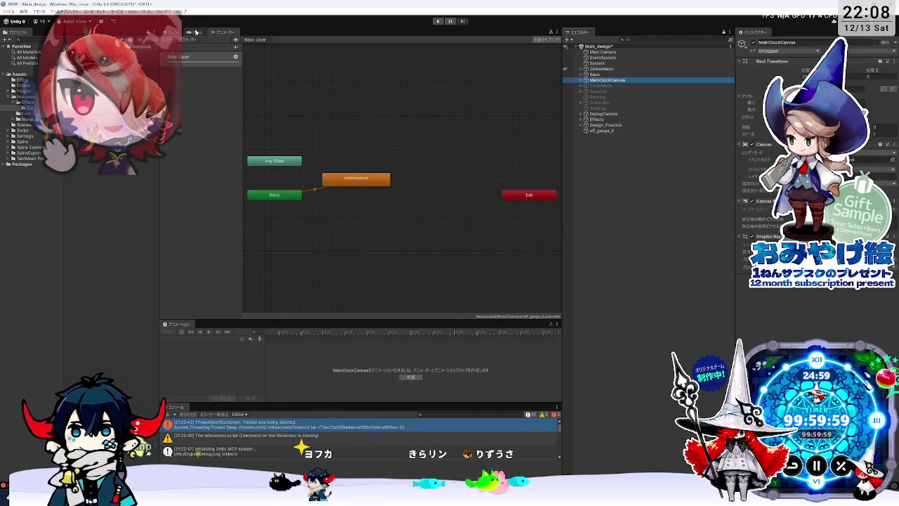
pyautogui.click(170, 33)
pyautogui.scroll(-1, 394, 175)
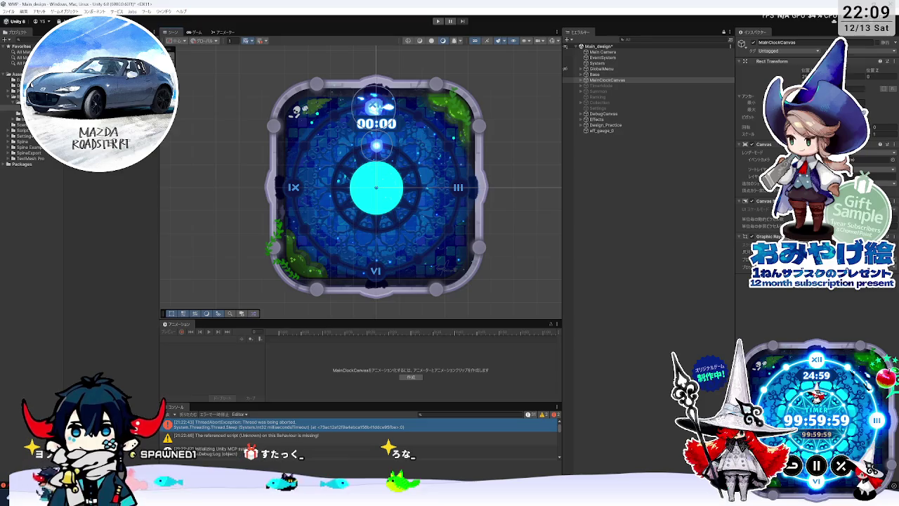
# Check the Eff_gauge_0 controller and Eff_gauge texture, then select eff_gauge_0 for animating
pyautogui.click(106, 113)
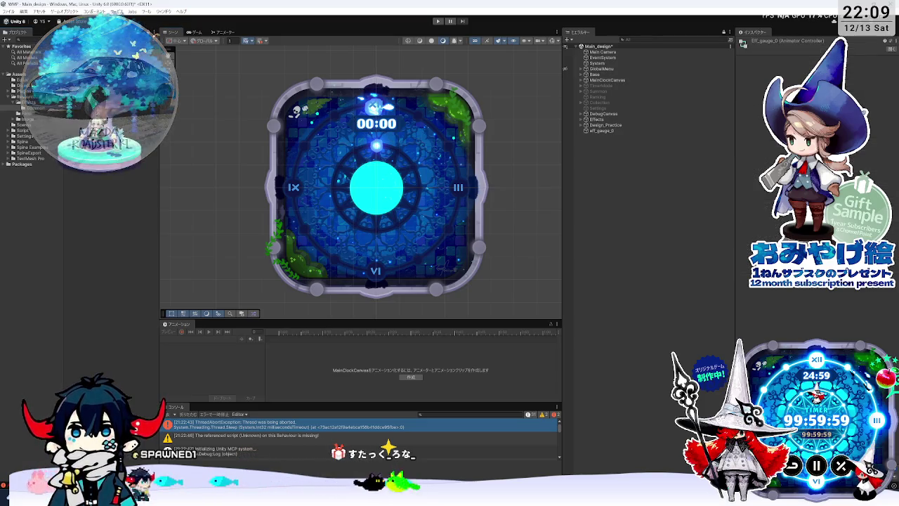
pyautogui.click(105, 112)
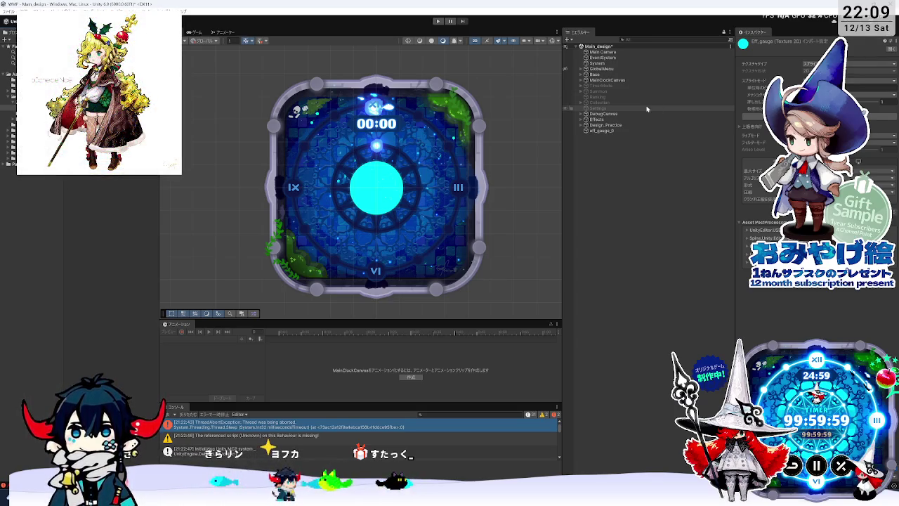
pyautogui.click(609, 132)
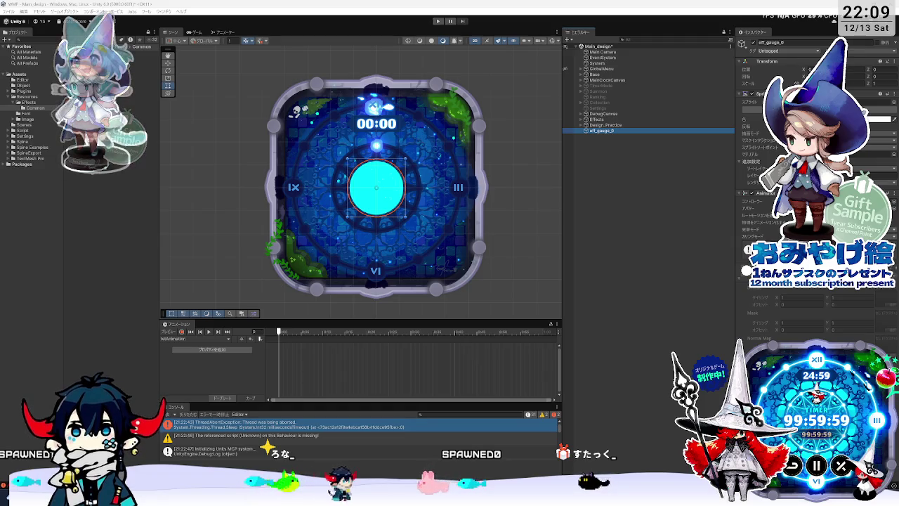
pyautogui.click(189, 339)
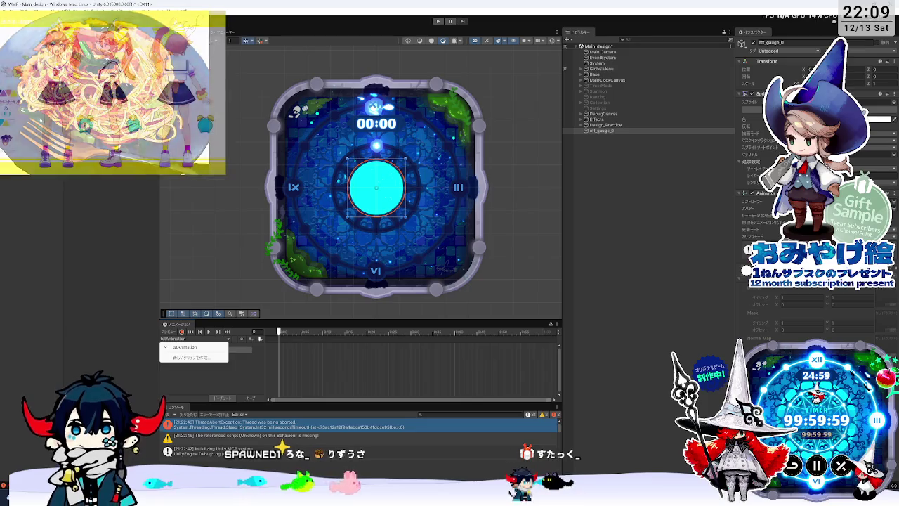
pyautogui.press('Escape')
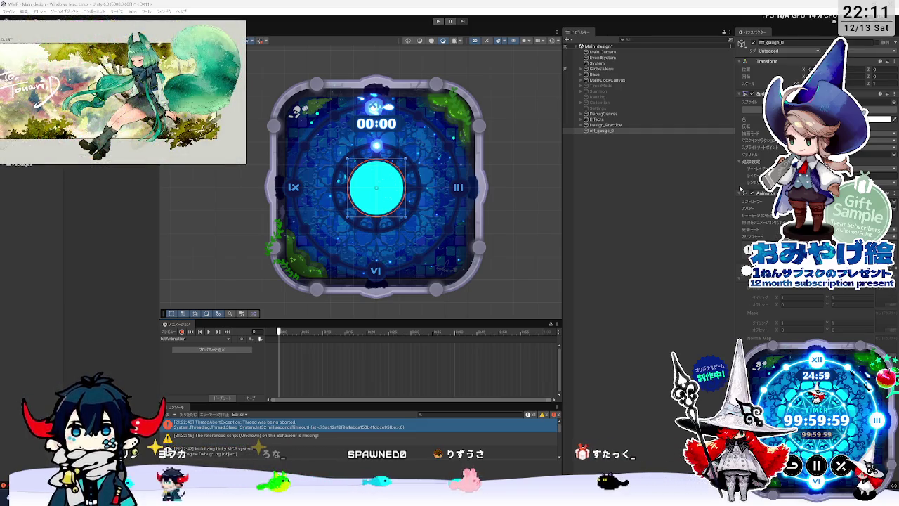
pyautogui.moveTo(736, 200); pyautogui.dragTo(419, 208)
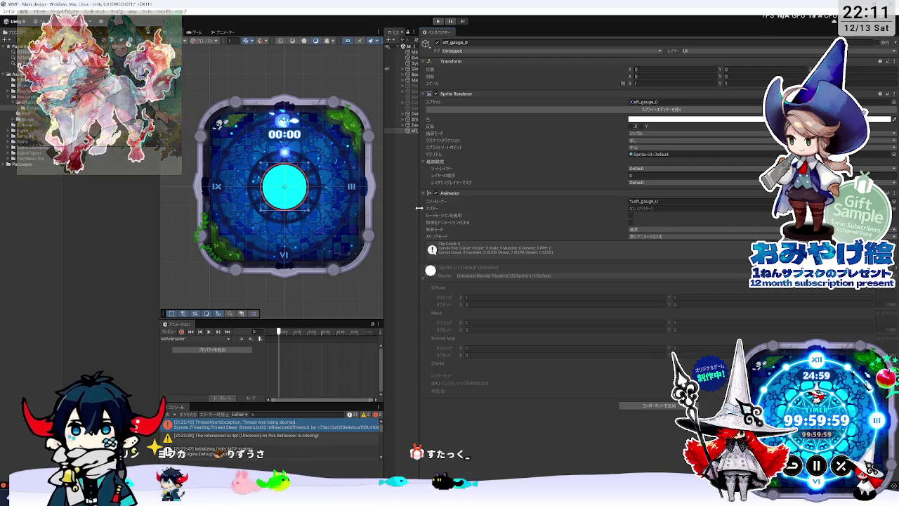
# Widen the Hierarchy and show the eff_gauge_0 Base Layer graph in the Animator
pyautogui.moveTo(418, 207); pyautogui.dragTo(649, 201)
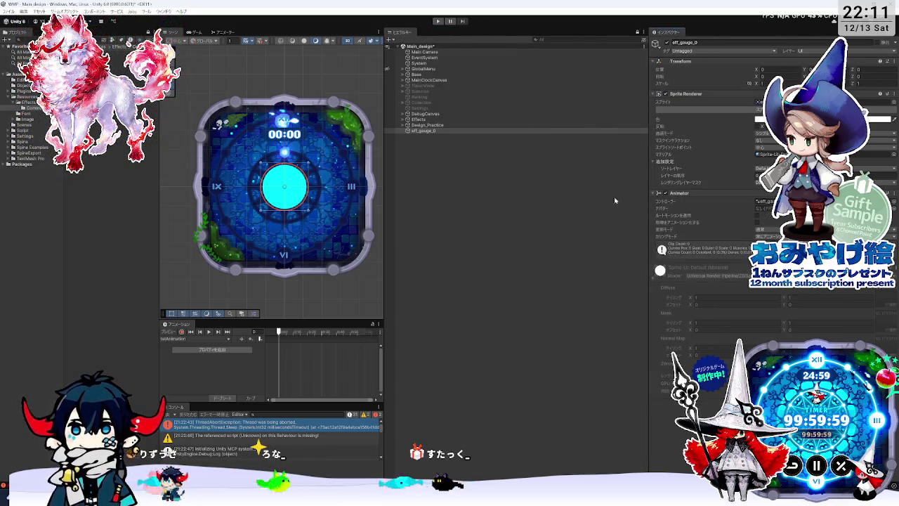
pyautogui.click(235, 33)
pyautogui.moveTo(387, 215); pyautogui.dragTo(453, 215)
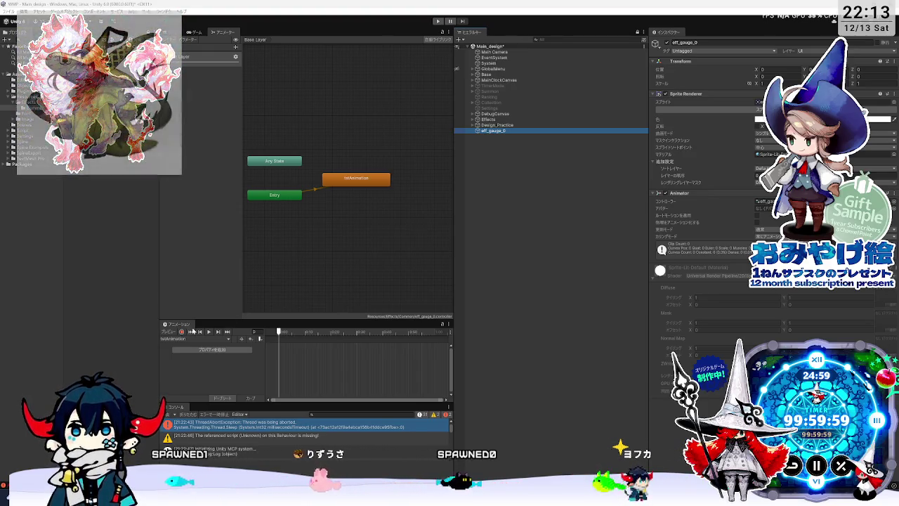
# Widen the Animator panel, restore the Scene view with Ctrl+1, and scrub to frame 35
pyautogui.moveTo(453, 351); pyautogui.dragTo(604, 351)
pyautogui.hotkey('ctrl', '1')
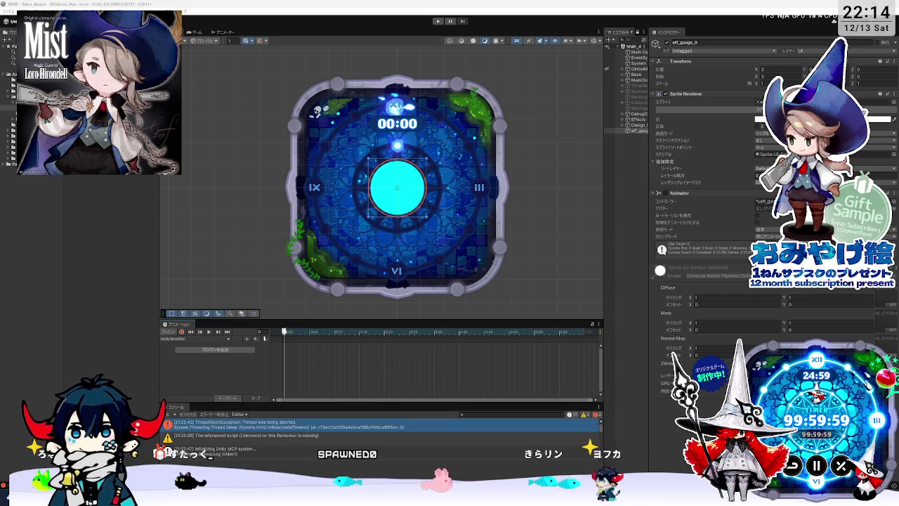
pyautogui.click(460, 332)
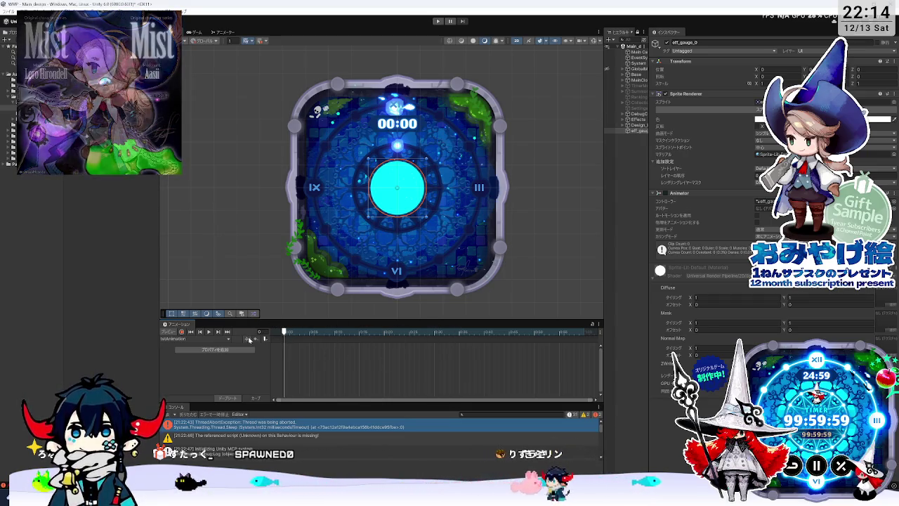
# Start recording idleAnimation at frame 0 and browse the Transform and Sprite Renderer properties
pyautogui.click(190, 332)
pyautogui.click(181, 332)
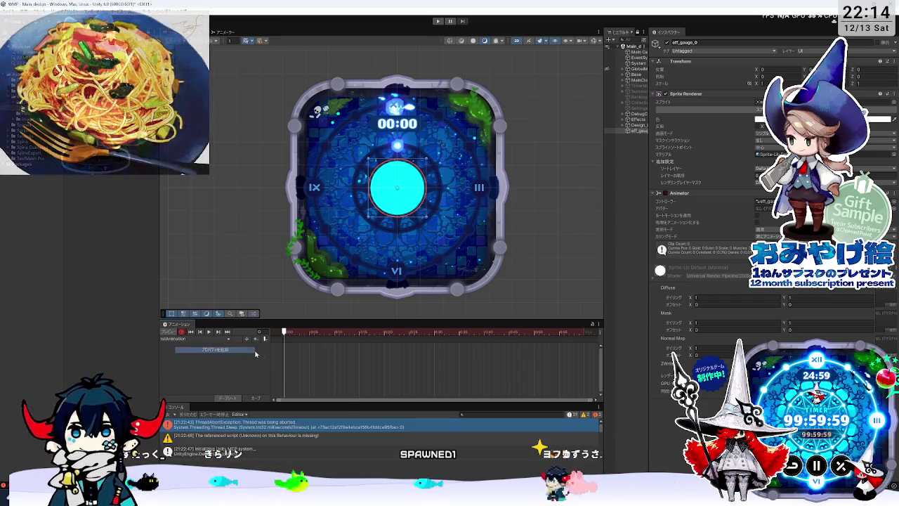
pyautogui.click(254, 351)
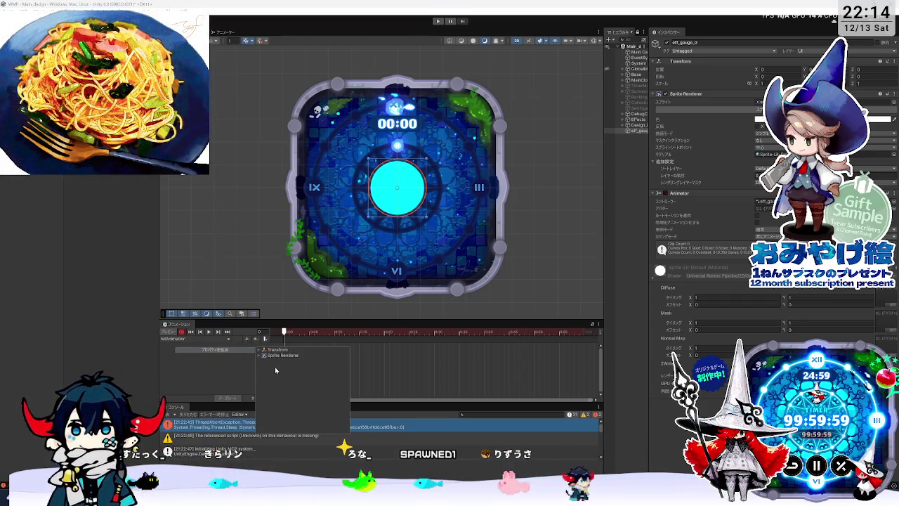
pyautogui.click(259, 349)
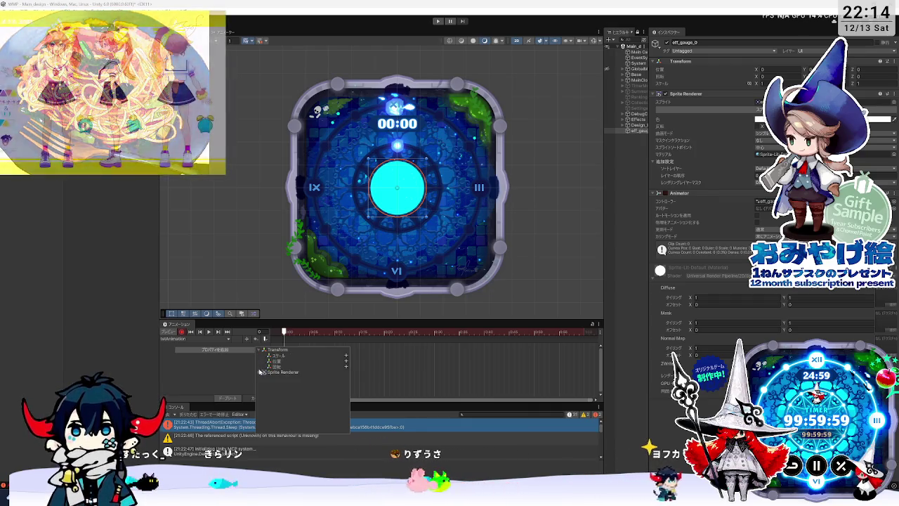
pyautogui.click(263, 371)
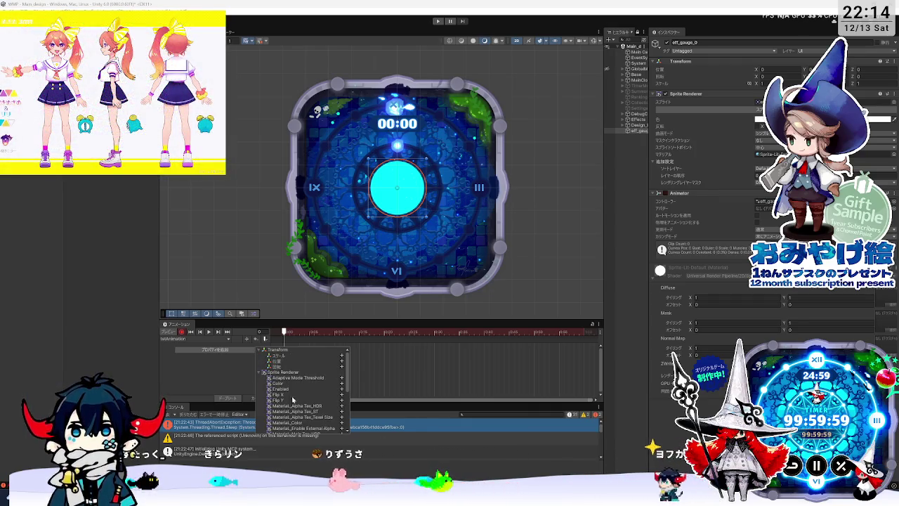
pyautogui.scroll(-5, 300, 406)
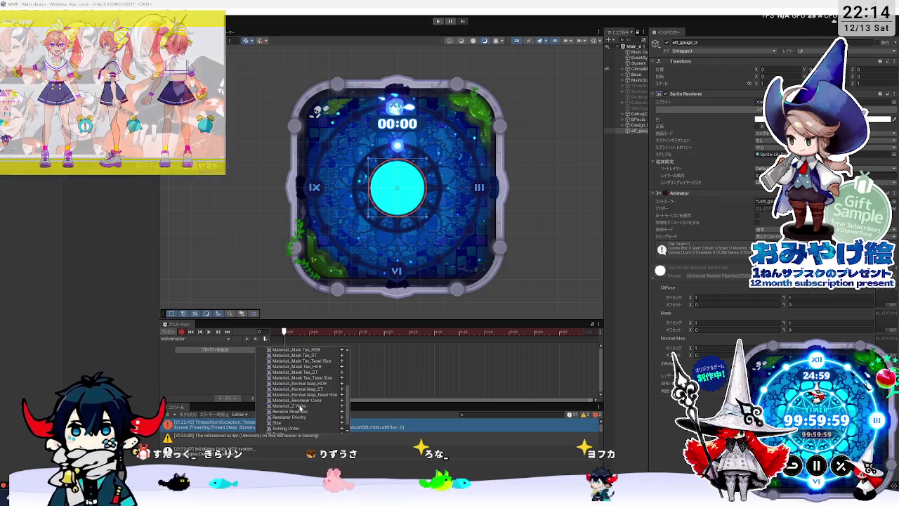
pyautogui.scroll(5, 300, 408)
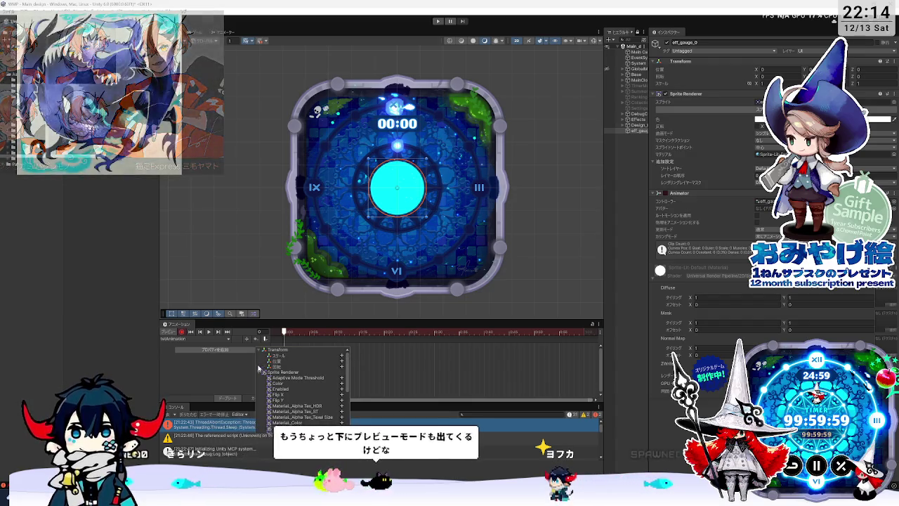
pyautogui.click(263, 372)
pyautogui.click(260, 349)
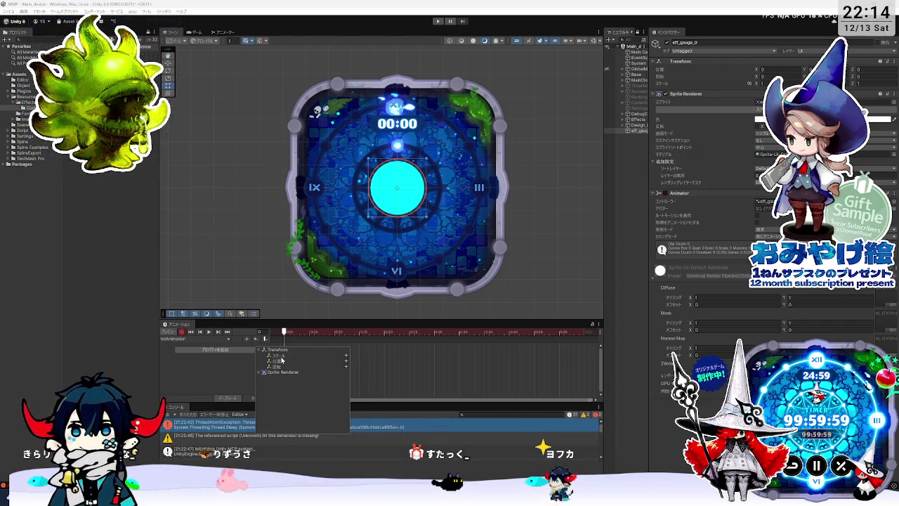
# Add Scale, Position and Rotation tracks, expand Position, and enlarge the timeline
pyautogui.click(347, 356)
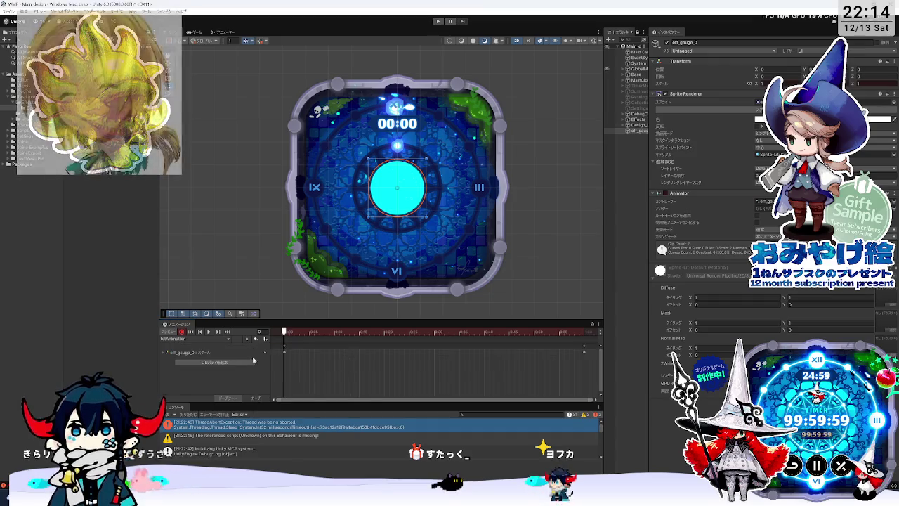
pyautogui.click(240, 364)
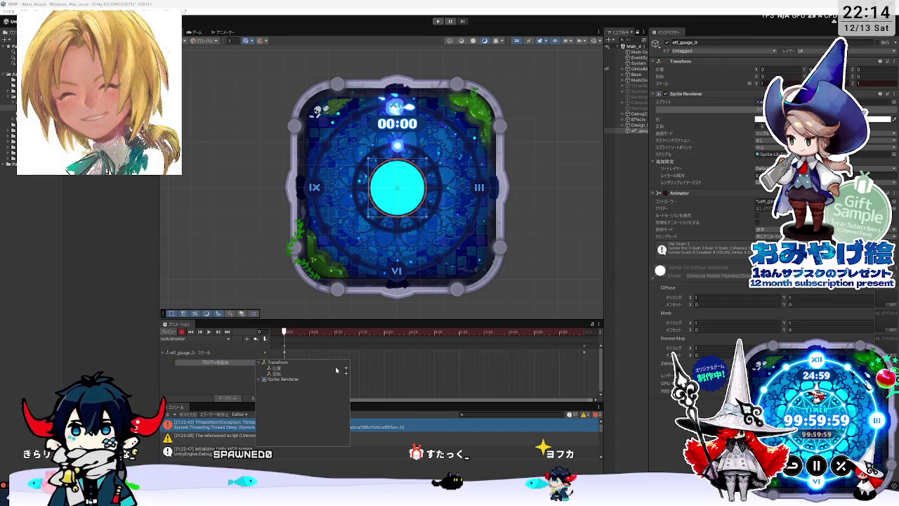
pyautogui.click(344, 369)
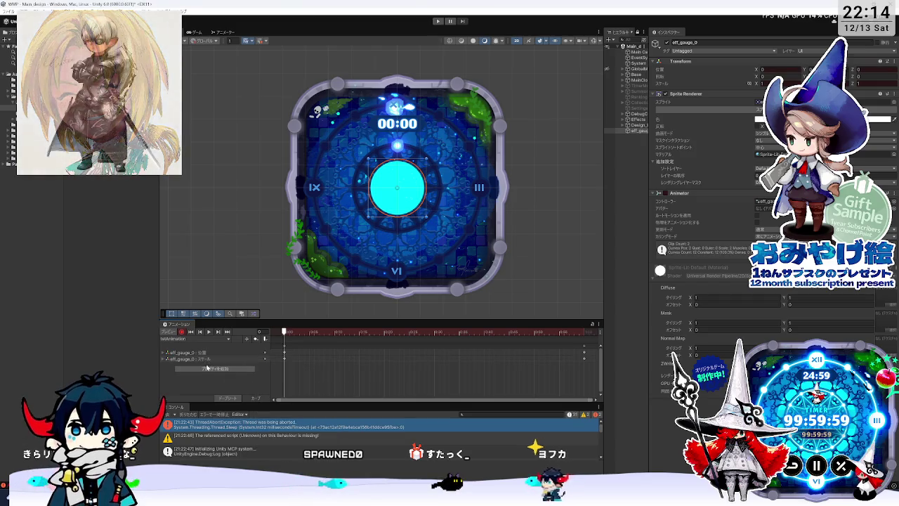
pyautogui.click(207, 368)
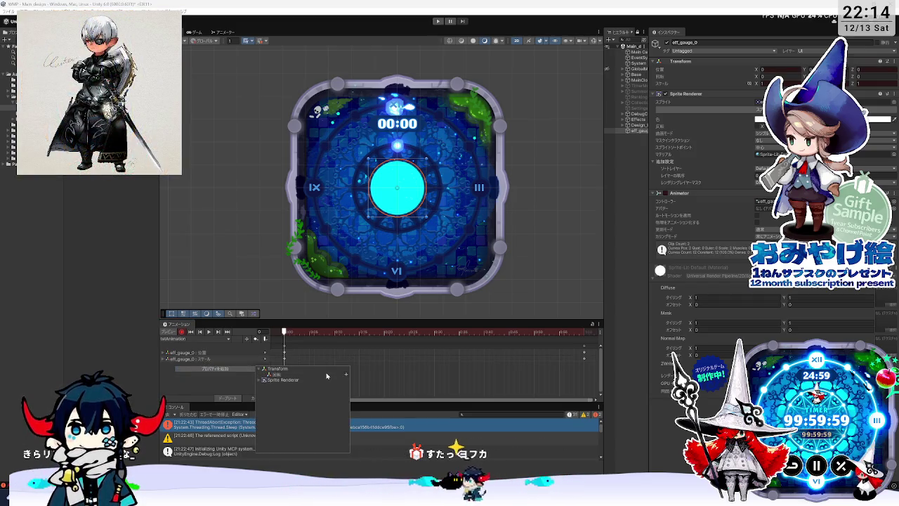
pyautogui.click(344, 374)
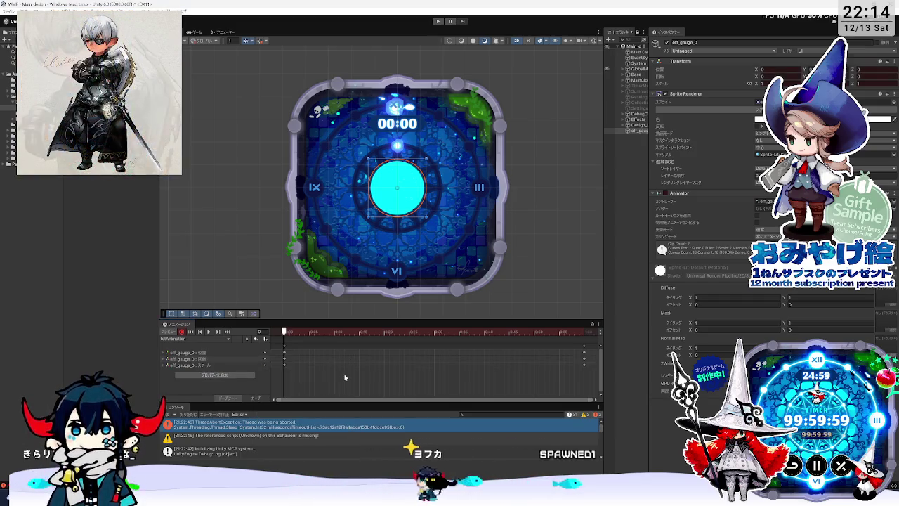
pyautogui.click(163, 352)
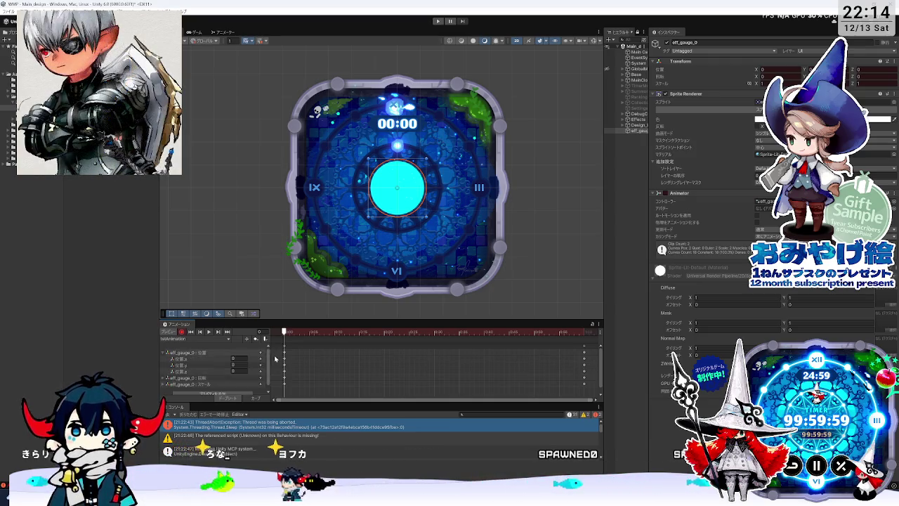
pyautogui.moveTo(174, 320); pyautogui.dragTo(168, 225)
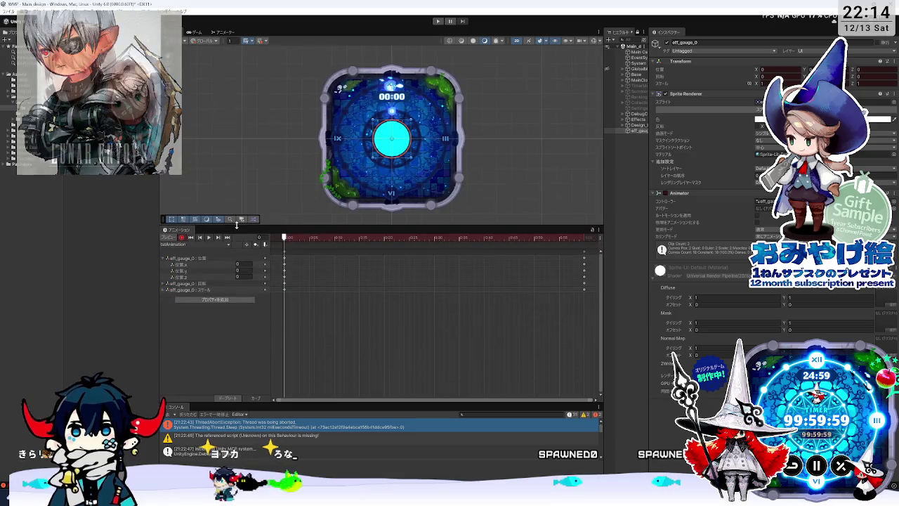
# Expand the Rotation track, move to frame 10, and scale the cyan circle up to about 3.06
pyautogui.click(163, 284)
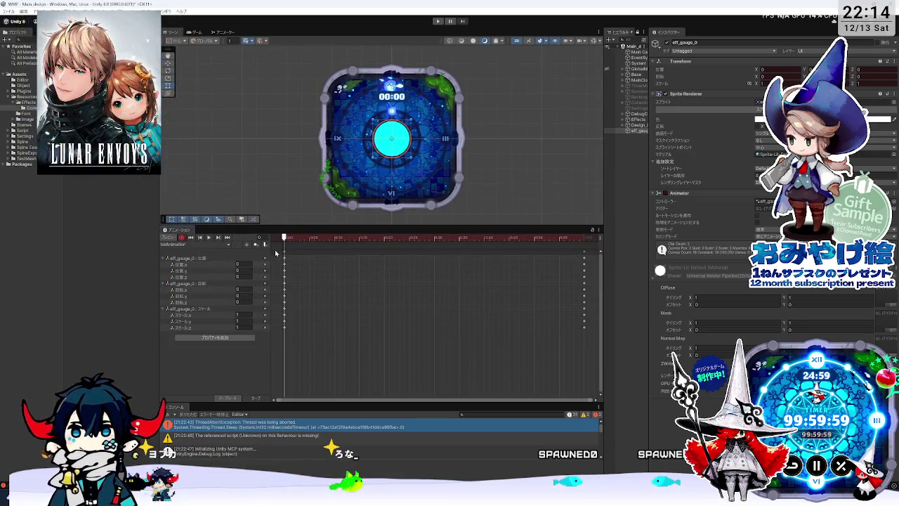
pyautogui.moveTo(355, 240); pyautogui.dragTo(336, 241)
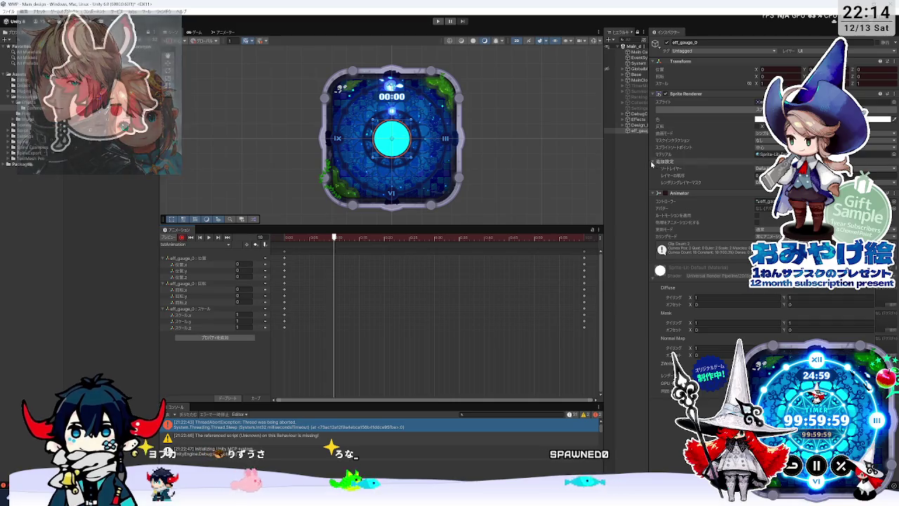
pyautogui.moveTo(649, 161); pyautogui.dragTo(730, 160)
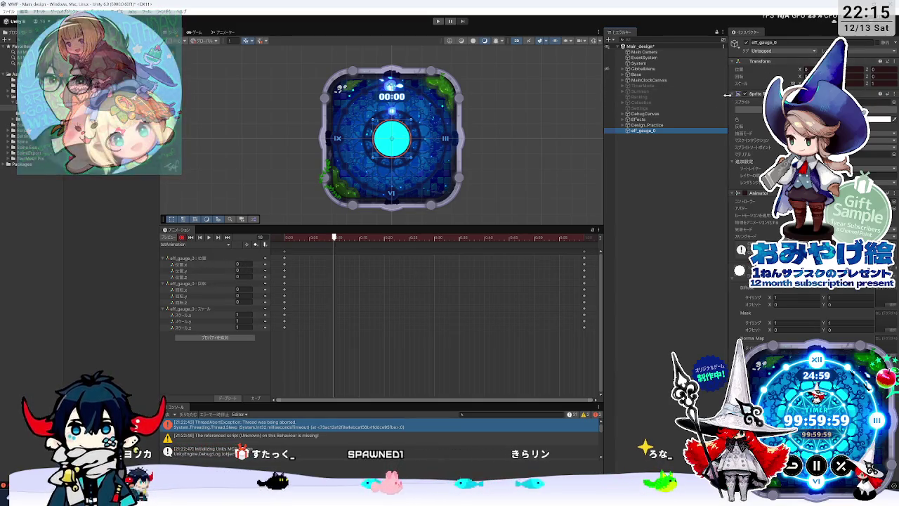
pyautogui.moveTo(728, 101); pyautogui.dragTo(681, 101)
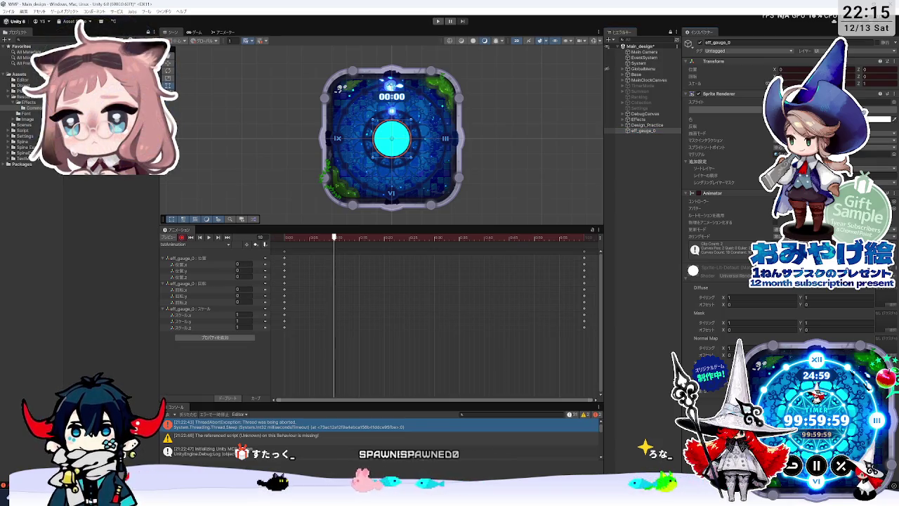
pyautogui.moveTo(695, 83); pyautogui.dragTo(722, 83)
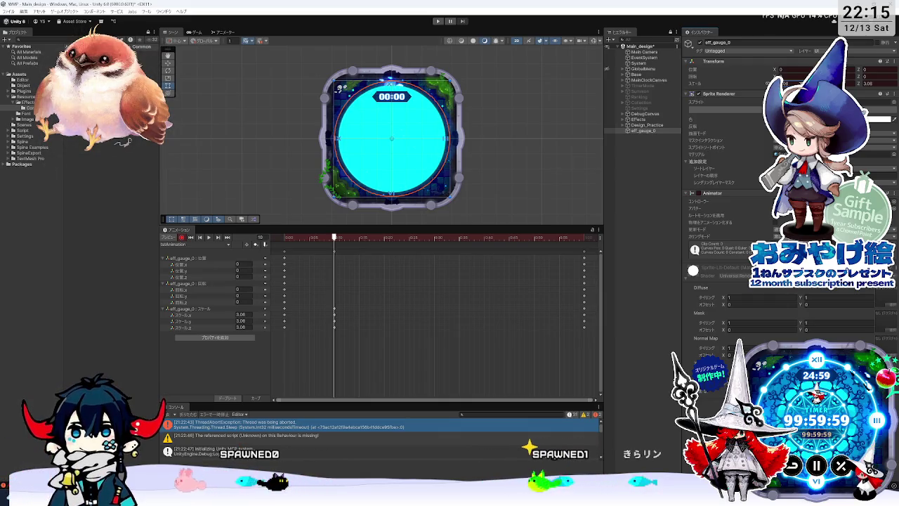
# Set the frame-10 scale to exactly 3 and preview the expansion
pyautogui.write('3')
pyautogui.press('Return')
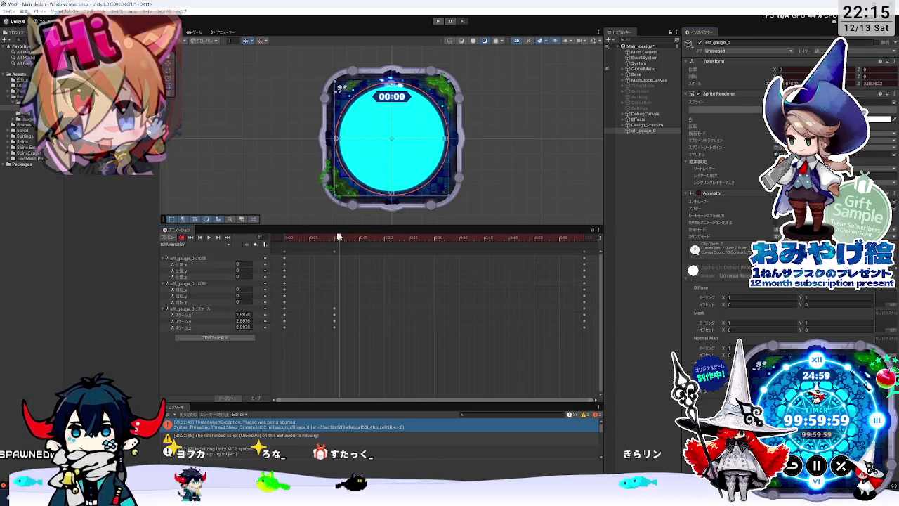
pyautogui.moveTo(336, 239)
pyautogui.mouseDown()
pyautogui.moveTo(385, 240)
pyautogui.moveTo(340, 239)
pyautogui.mouseUp()
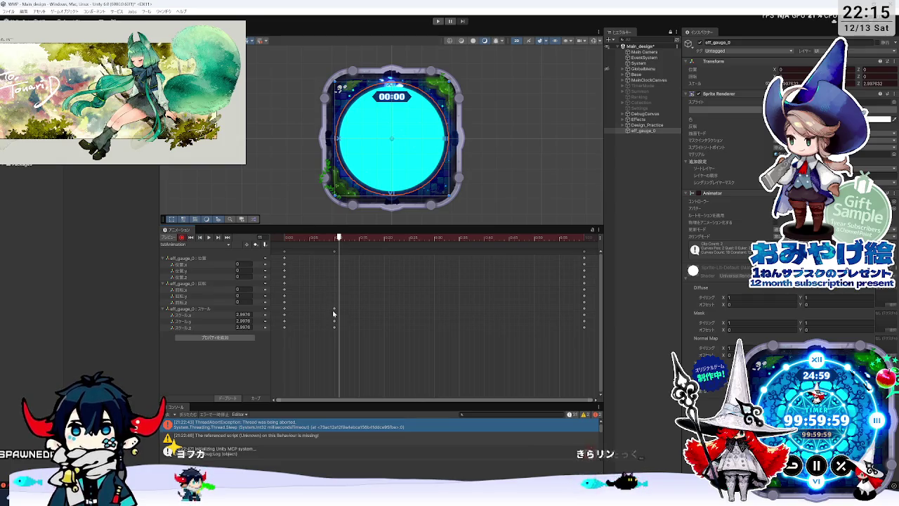
# Scrub across the clip to preview the scale animation, ending back at frame 10
pyautogui.click(335, 238)
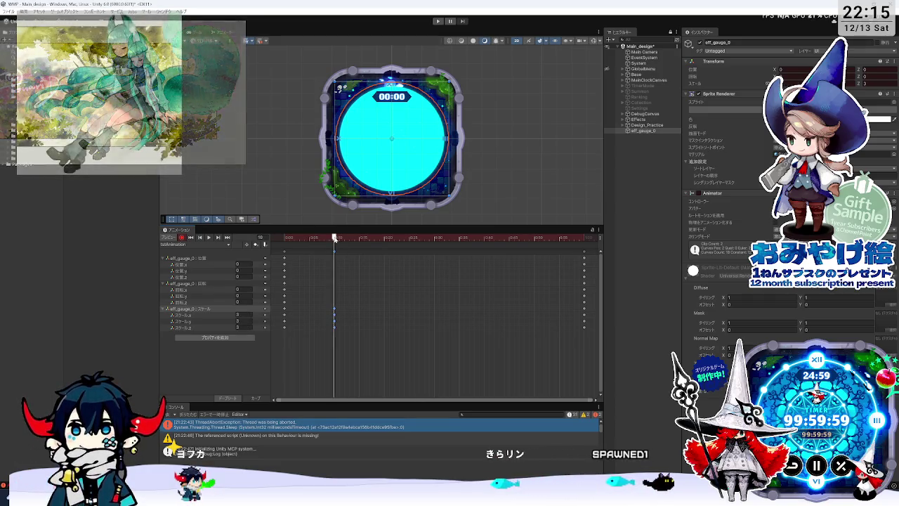
pyautogui.moveTo(345, 241)
pyautogui.mouseDown()
pyautogui.moveTo(534, 241)
pyautogui.moveTo(344, 239)
pyautogui.mouseUp()
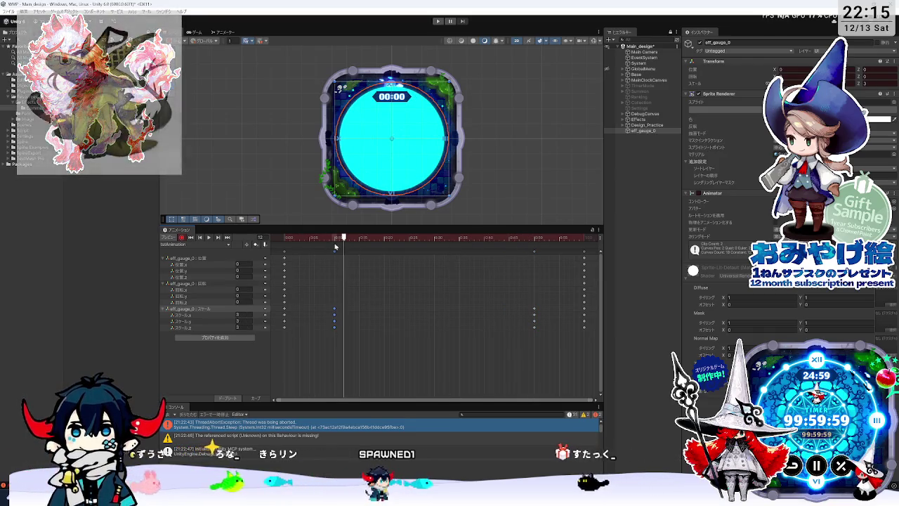
pyautogui.click(335, 239)
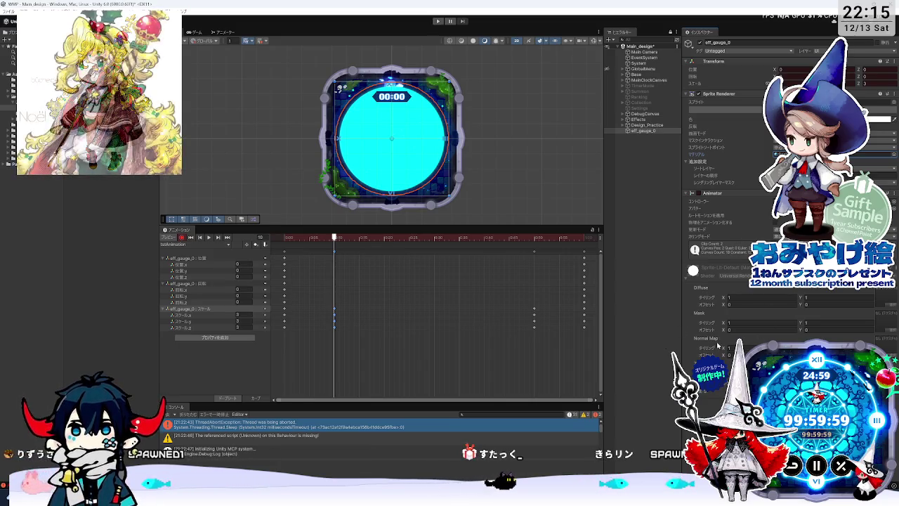
pyautogui.moveTo(448, 242); pyautogui.dragTo(334, 239)
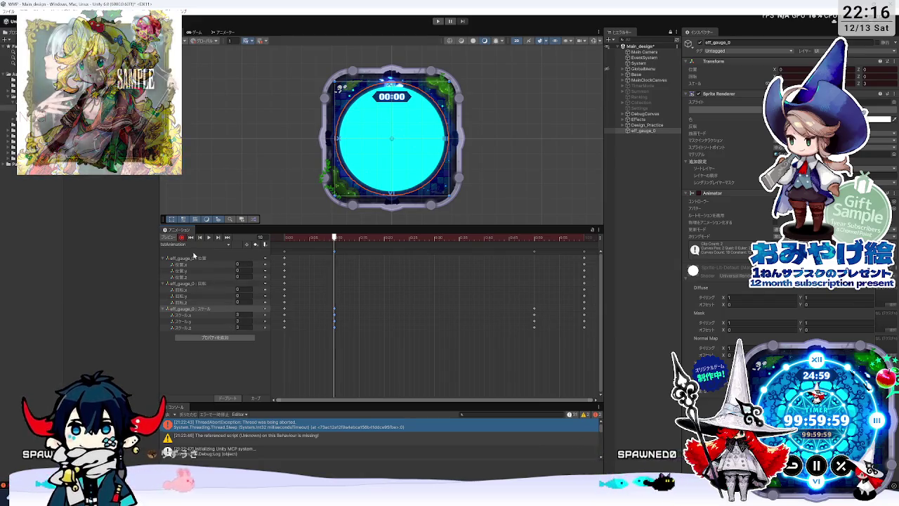
# Add the Sprite Renderer's Material._Color track and expand its r, g, b, a channels
pyautogui.click(213, 337)
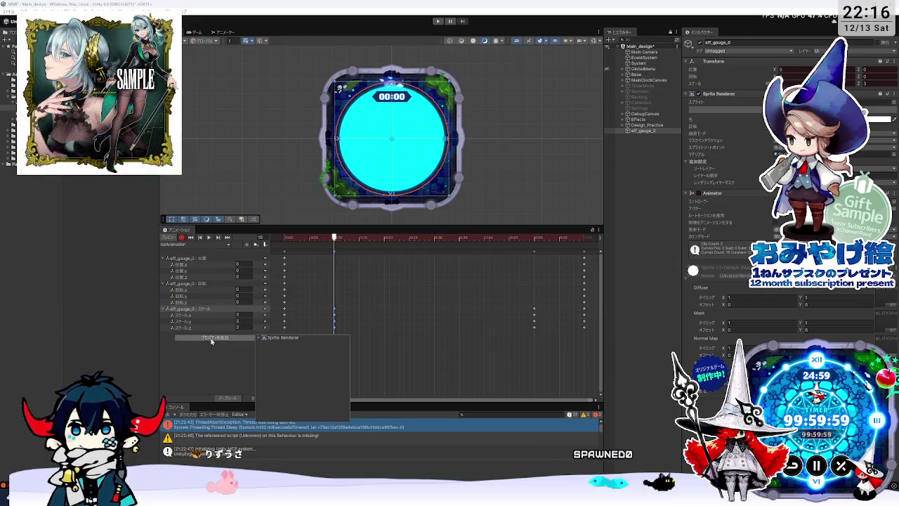
pyautogui.click(262, 338)
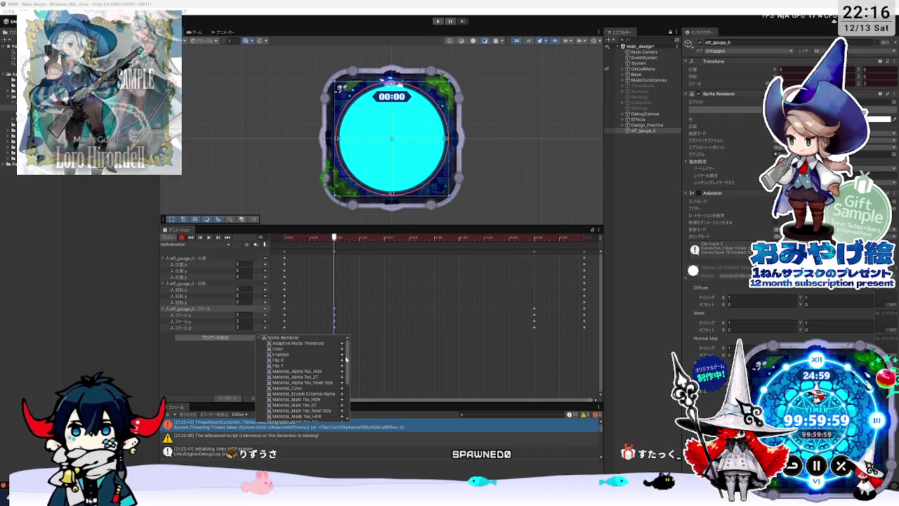
pyautogui.moveTo(346, 359); pyautogui.dragTo(347, 368)
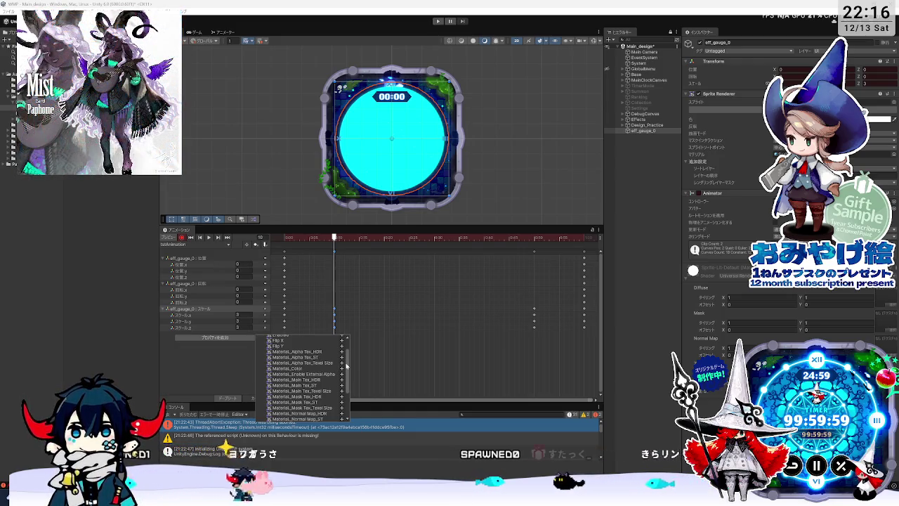
pyautogui.moveTo(347, 368); pyautogui.dragTo(348, 370)
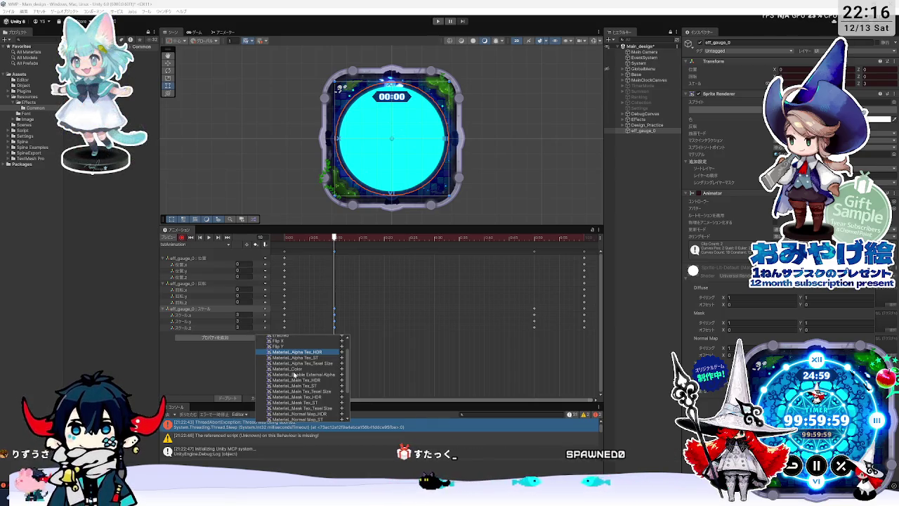
pyautogui.doubleClick(298, 369)
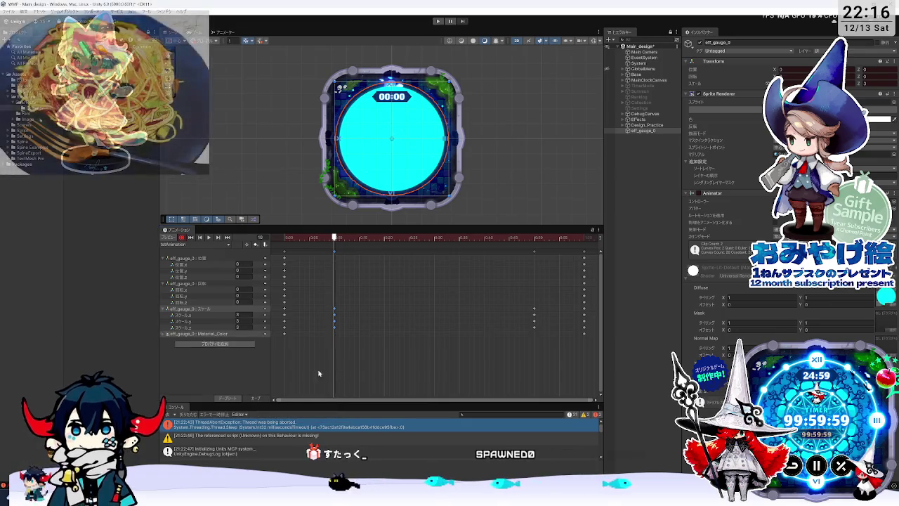
pyautogui.click(164, 333)
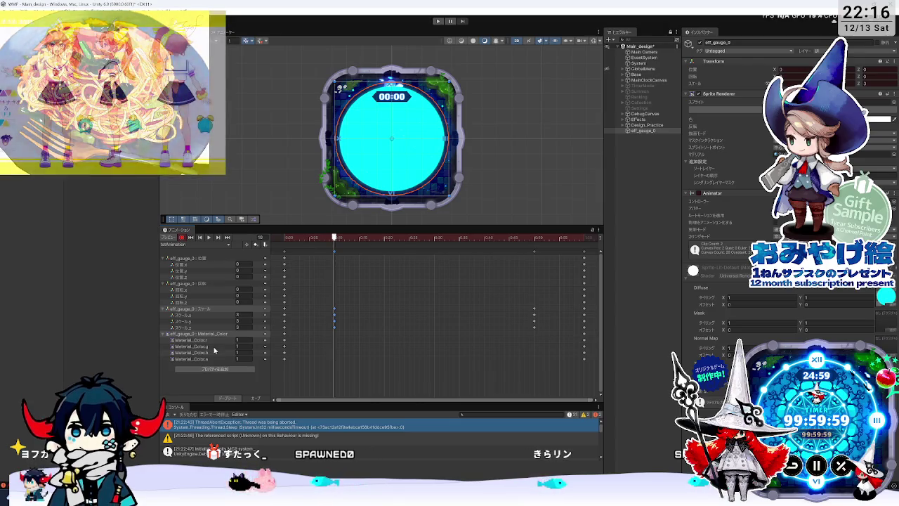
pyautogui.click(227, 360)
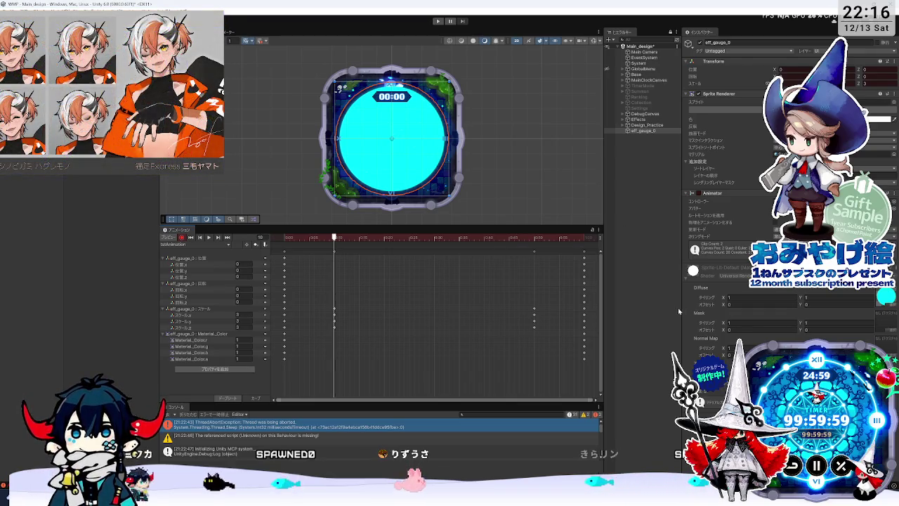
pyautogui.moveTo(680, 309); pyautogui.dragTo(637, 314)
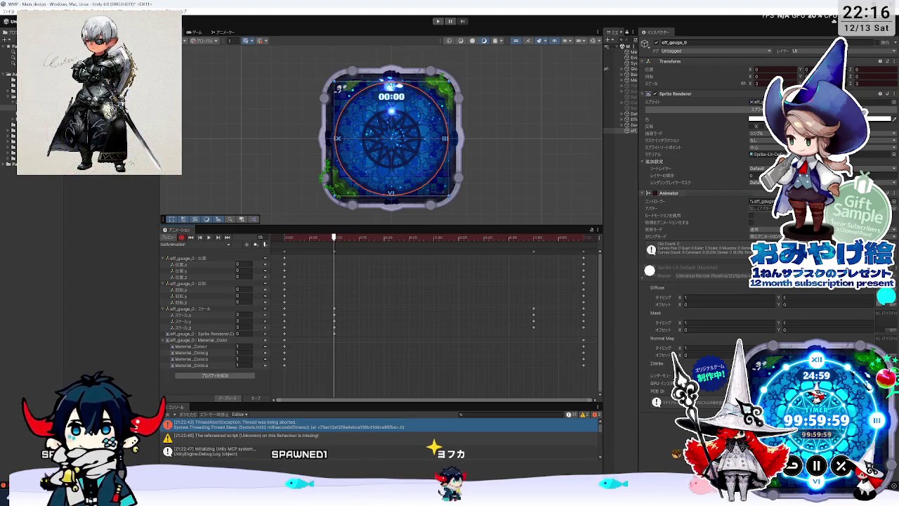
# Delete the Sprite Renderer colour track and key Material._Color alpha to 0 at frame 10
pyautogui.press('Delete')
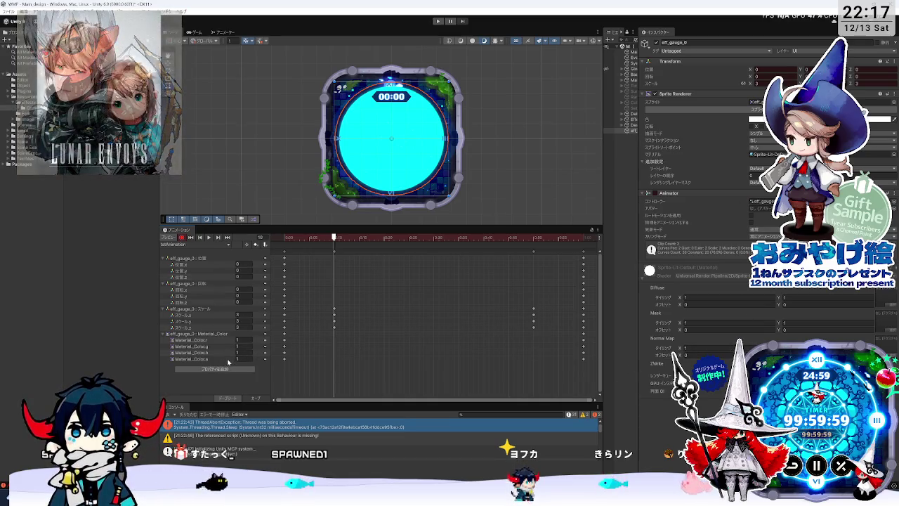
pyautogui.click(229, 359)
pyautogui.write('0')
pyautogui.click(239, 352)
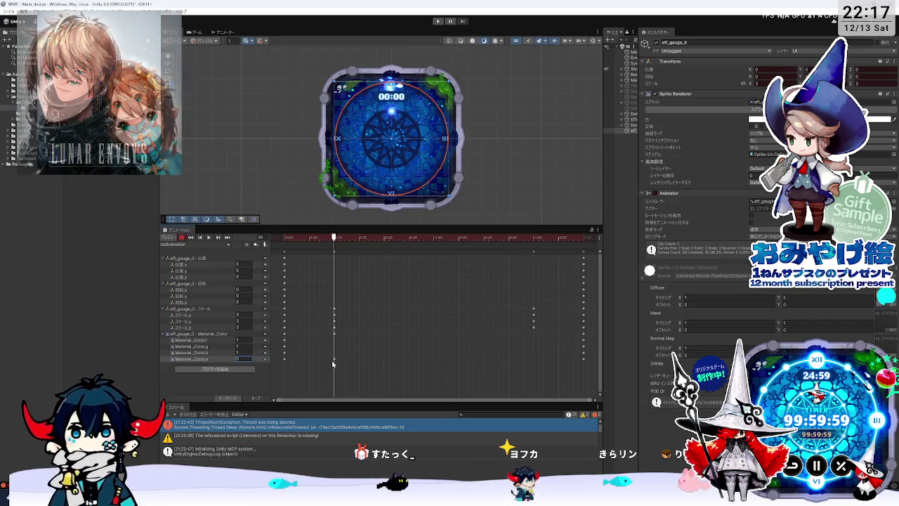
# Move to frame 50 and key the material alpha to 0 there as well
pyautogui.click(343, 237)
pyautogui.moveTo(362, 239); pyautogui.dragTo(534, 239)
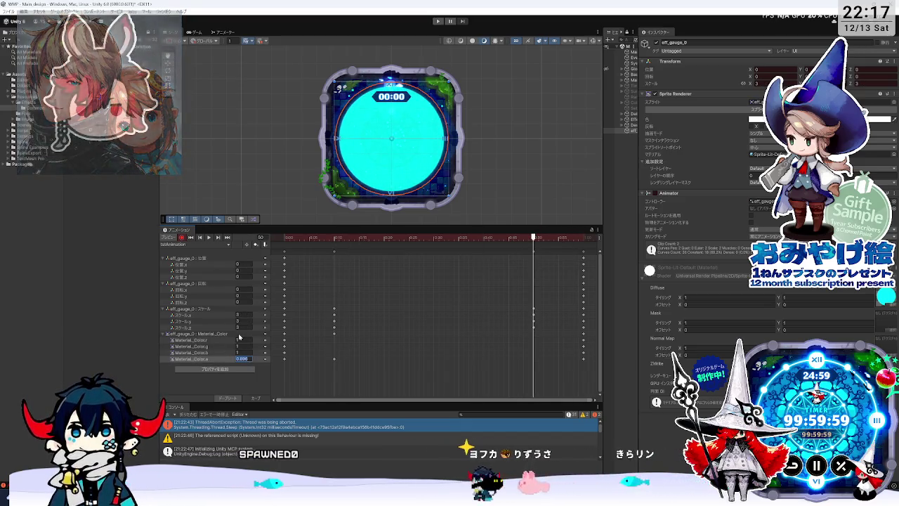
pyautogui.write('0')
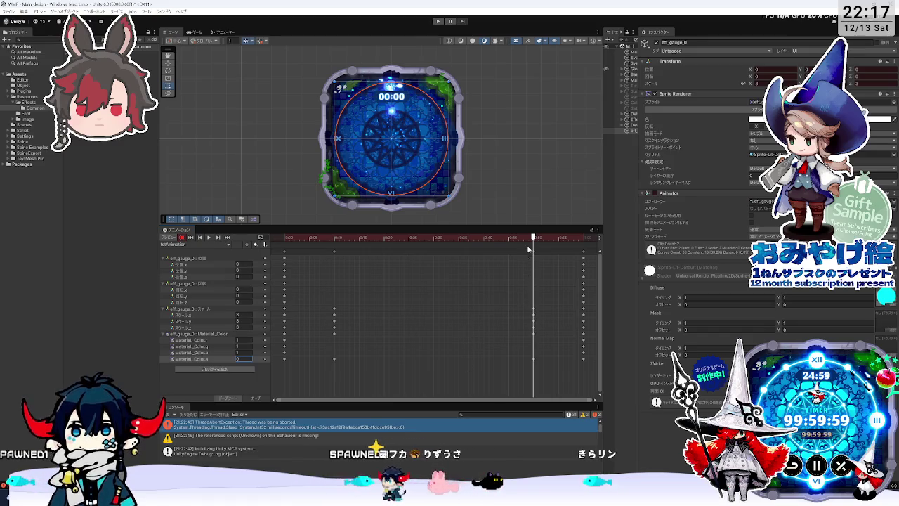
# Key the Material._Color alpha to 1 at around frame 30
pyautogui.click(380, 239)
pyautogui.click(333, 238)
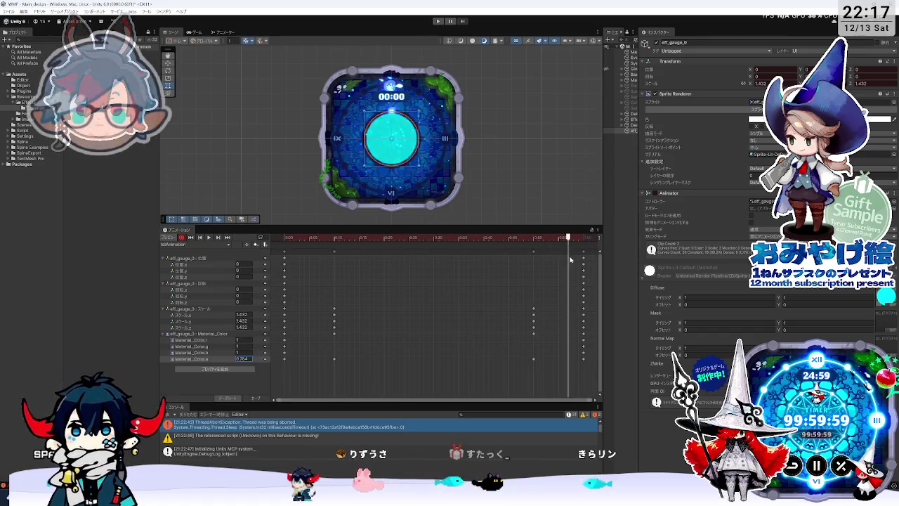
pyautogui.moveTo(334, 266)
pyautogui.mouseDown()
pyautogui.moveTo(508, 273)
pyautogui.moveTo(434, 276)
pyautogui.mouseUp()
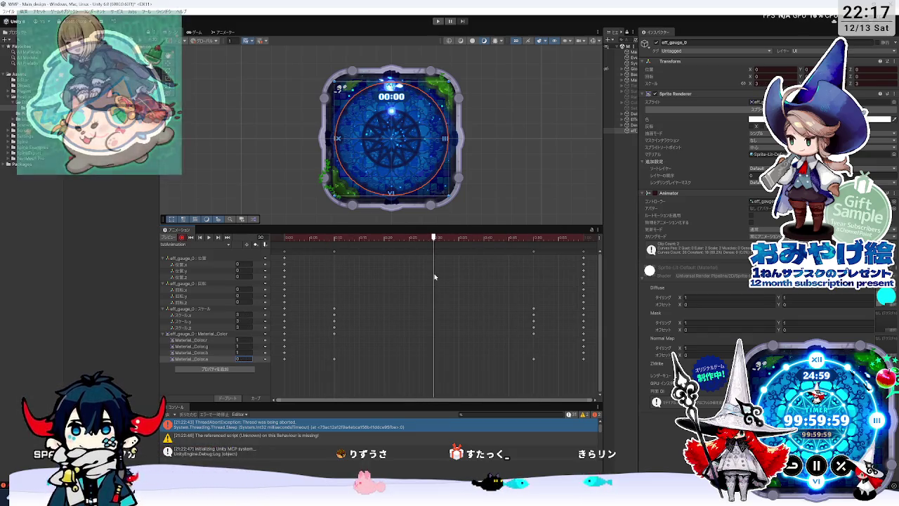
pyautogui.write('1')
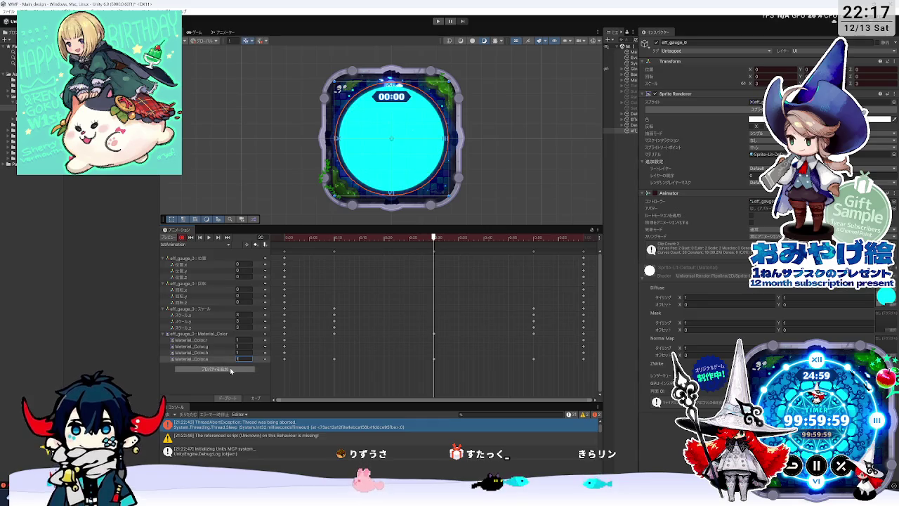
# Switch the Animation window to Curves view and preview the fade around frame 20
pyautogui.moveTo(434, 246)
pyautogui.mouseDown()
pyautogui.moveTo(301, 243)
pyautogui.moveTo(473, 243)
pyautogui.mouseUp()
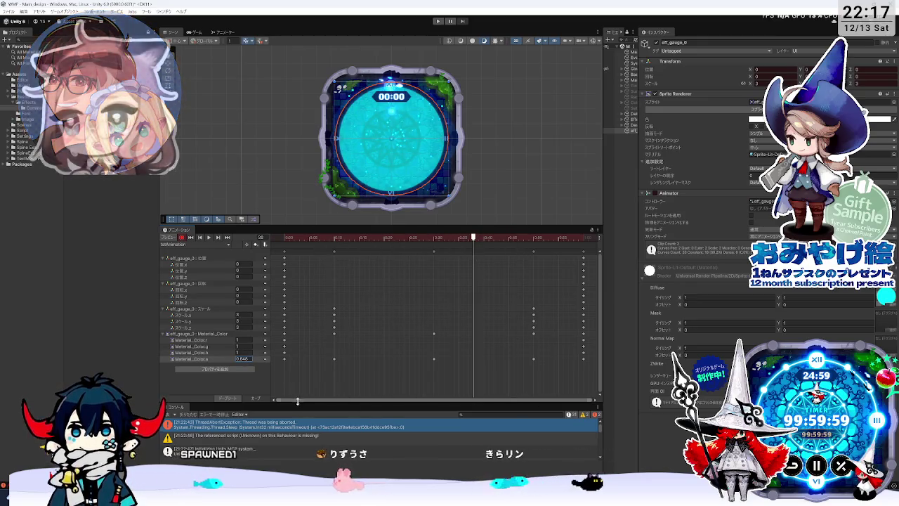
pyautogui.press('c')
pyautogui.moveTo(473, 237)
pyautogui.mouseDown()
pyautogui.moveTo(357, 238)
pyautogui.moveTo(384, 237)
pyautogui.mouseUp()
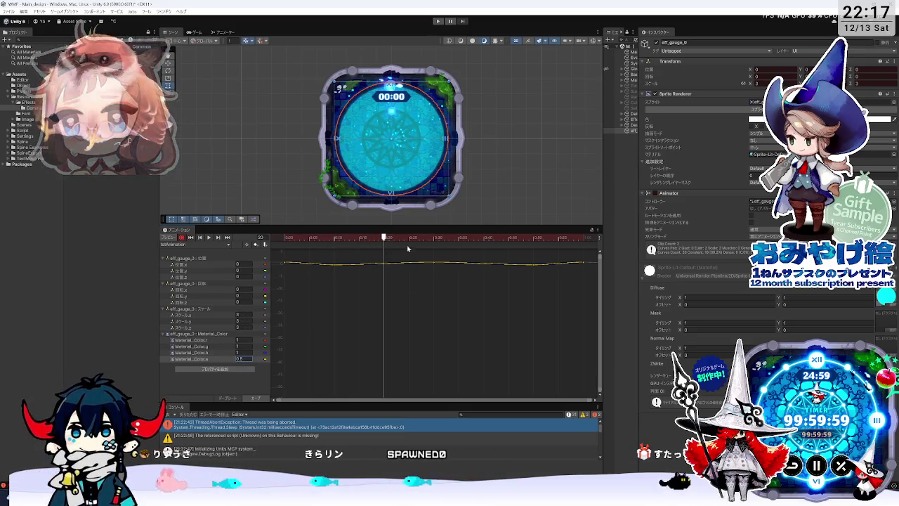
# Check the alpha fade around frame 41 in Curves view, then return to the Dopesheet
pyautogui.scroll(-2, 446, 288)
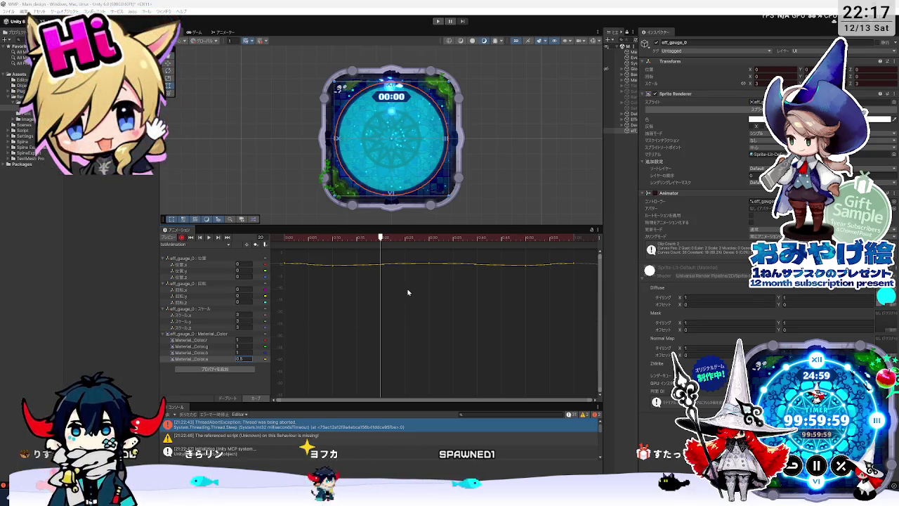
pyautogui.moveTo(355, 237)
pyautogui.mouseDown()
pyautogui.moveTo(333, 238)
pyautogui.moveTo(506, 243)
pyautogui.moveTo(307, 242)
pyautogui.moveTo(417, 240)
pyautogui.moveTo(337, 242)
pyautogui.mouseUp()
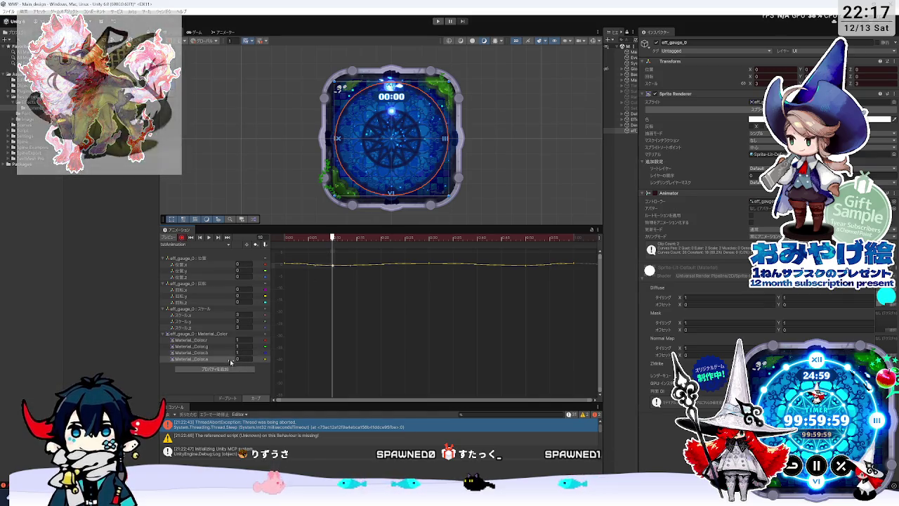
pyautogui.press('c')
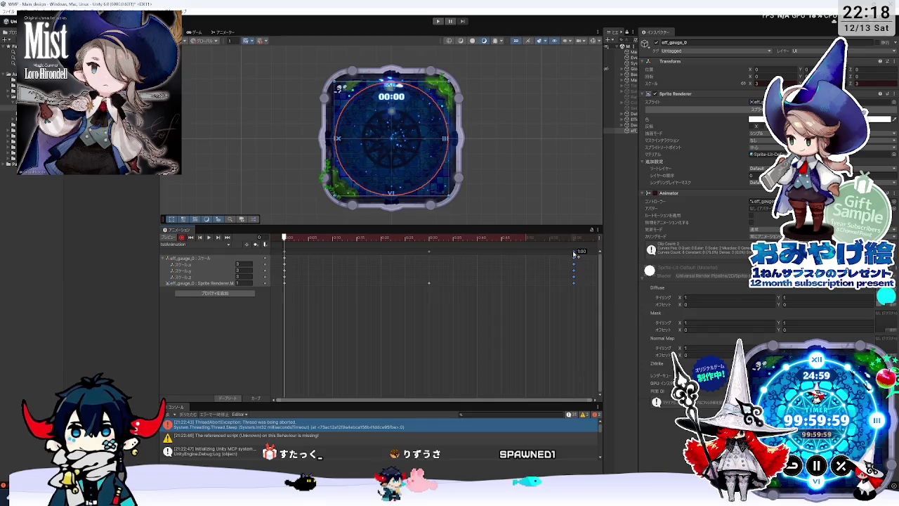
# Scrub idleAnimation between frame 0 and frame 57 to preview the animation
pyautogui.scroll(1, 538, 293)
pyautogui.scroll(-1, 534, 303)
pyautogui.moveTo(282, 238); pyautogui.dragTo(524, 248)
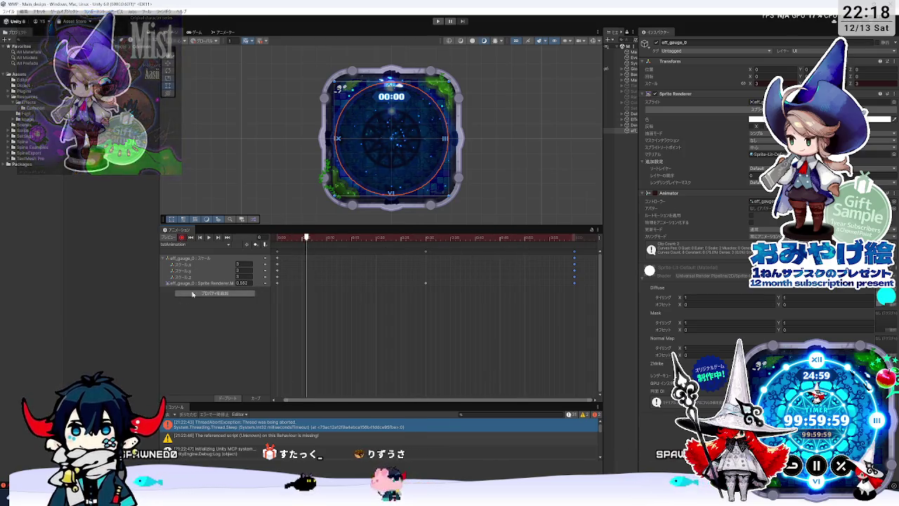
pyautogui.moveTo(307, 239); pyautogui.dragTo(264, 240)
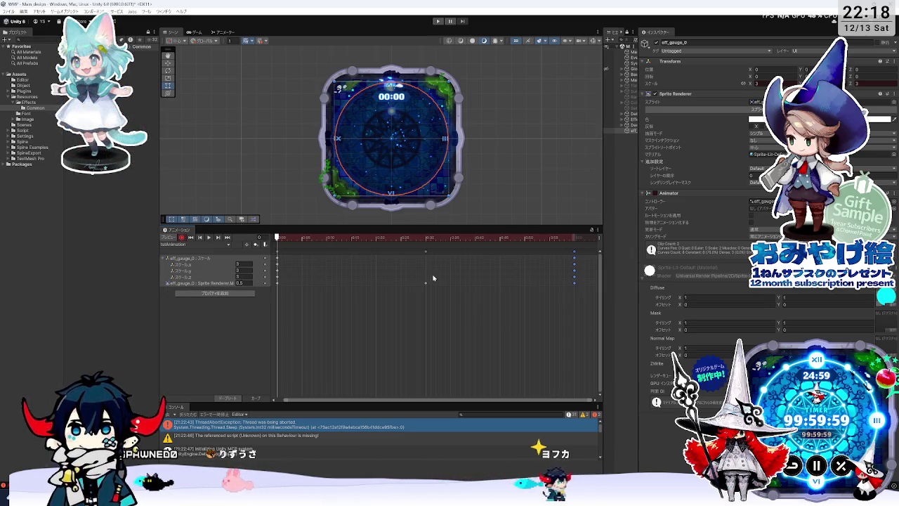
pyautogui.click(562, 242)
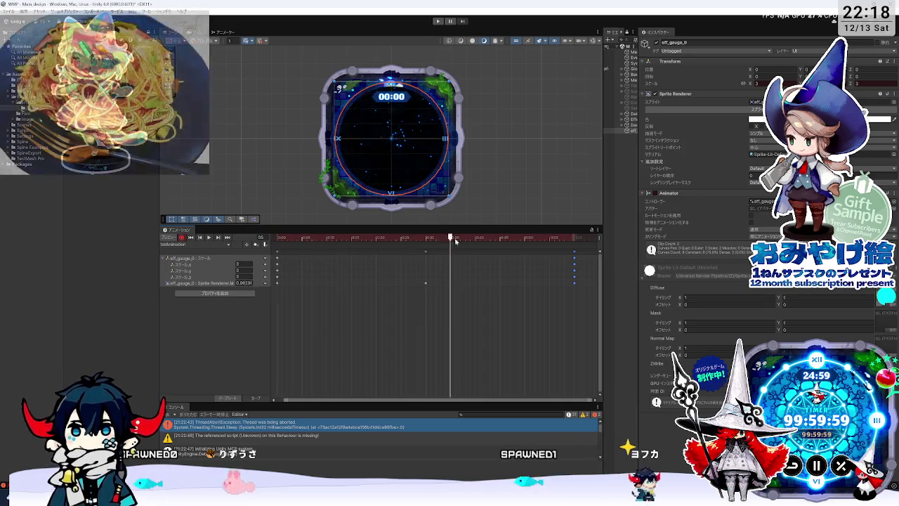
pyautogui.moveTo(563, 246)
pyautogui.mouseDown()
pyautogui.moveTo(396, 240)
pyautogui.moveTo(422, 248)
pyautogui.moveTo(417, 289)
pyautogui.mouseUp()
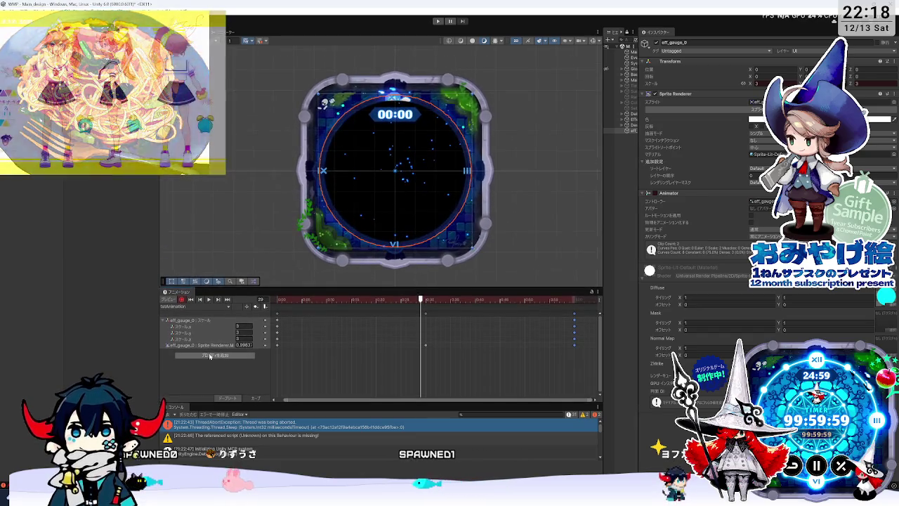
# Key the Sprite Renderer material value to 0.5 at frame 0, then move to frame 30
pyautogui.click(177, 346)
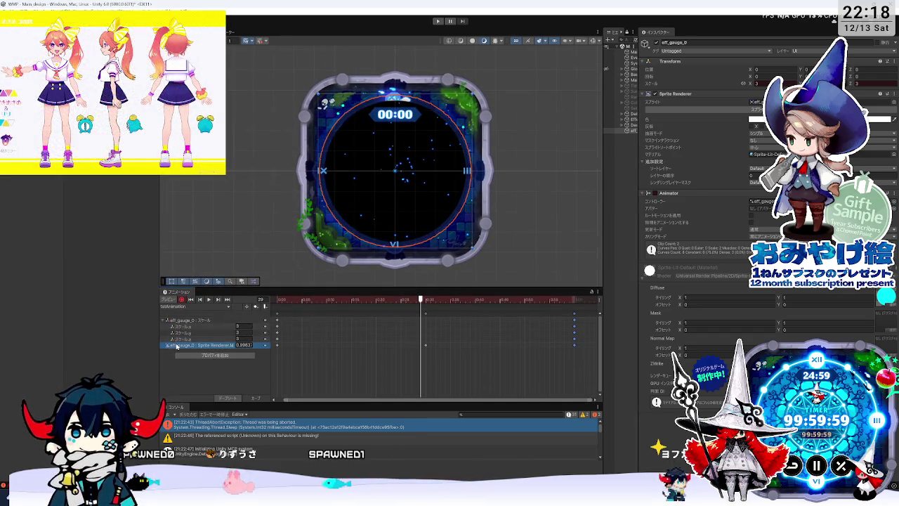
pyautogui.click(277, 345)
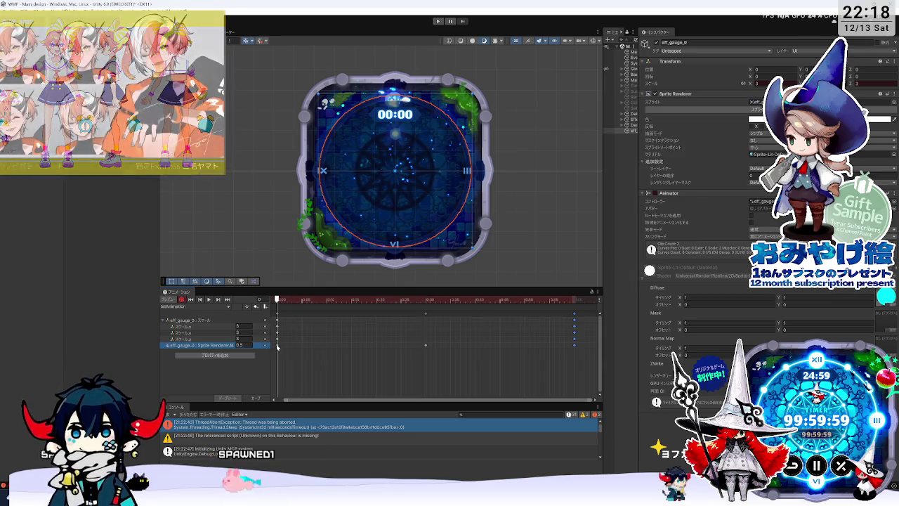
pyautogui.rightClick(265, 346)
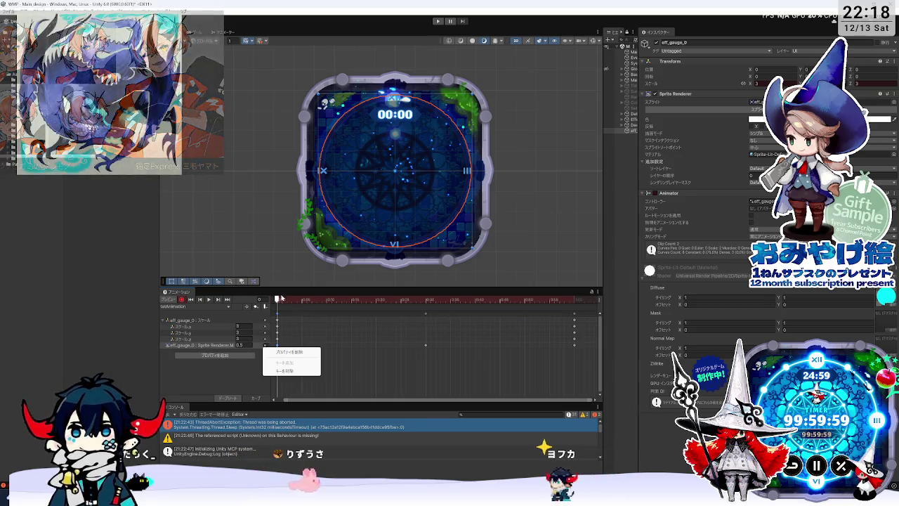
pyautogui.click(177, 354)
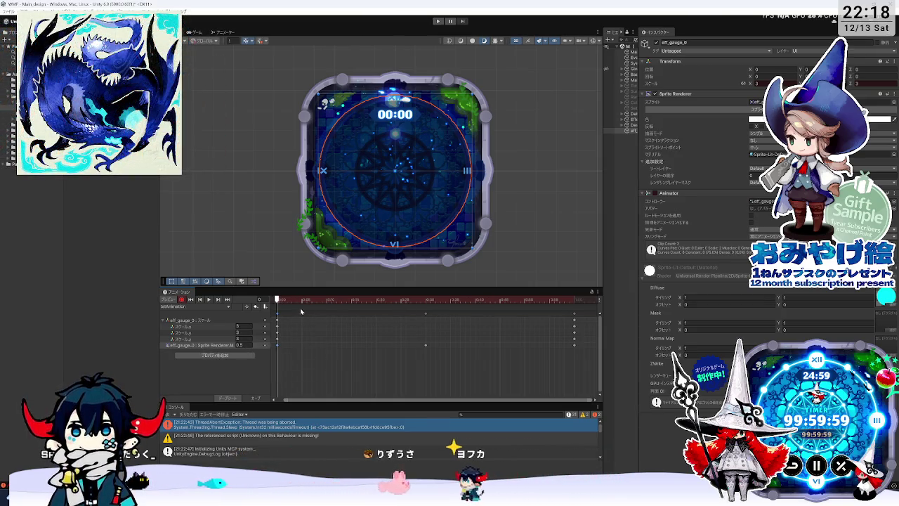
pyautogui.click(203, 347)
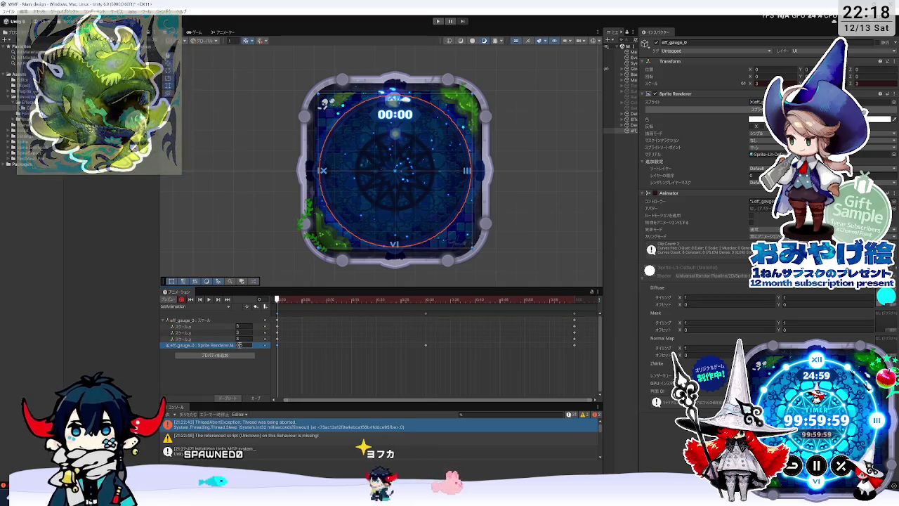
pyautogui.click(335, 344)
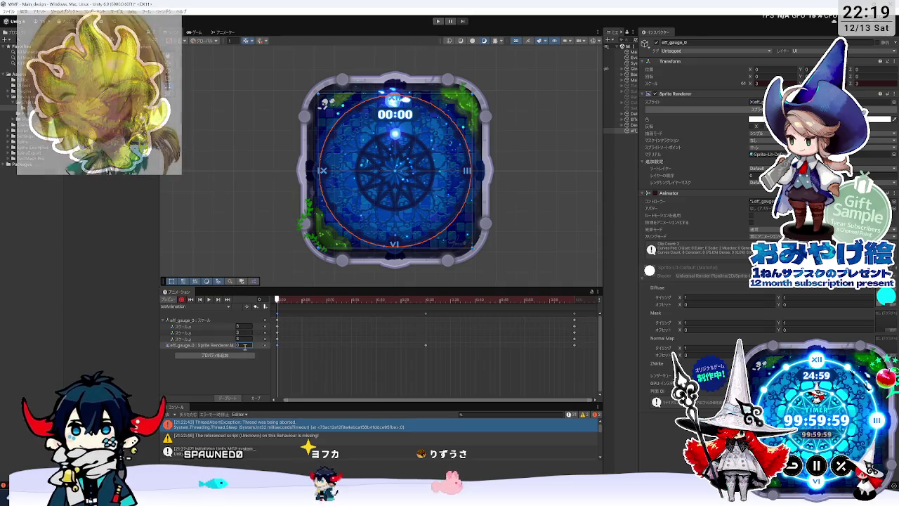
pyautogui.write('1')
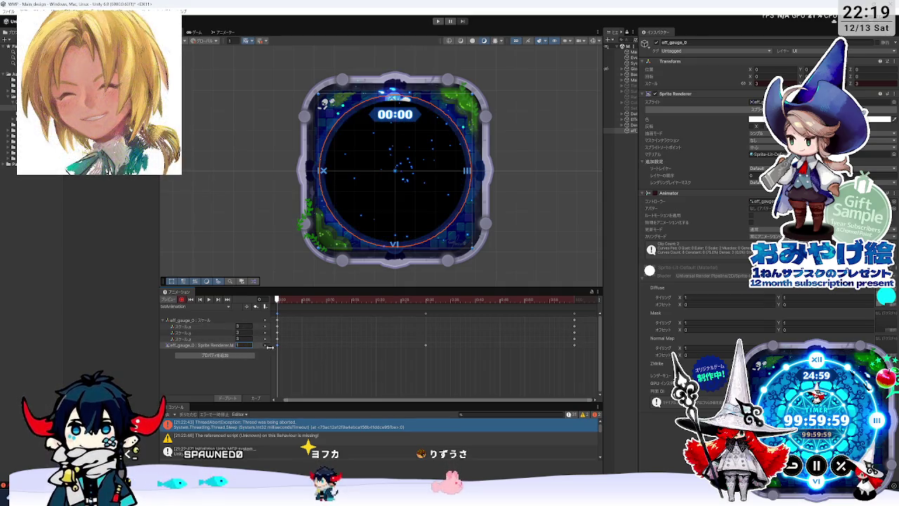
pyautogui.write('0')
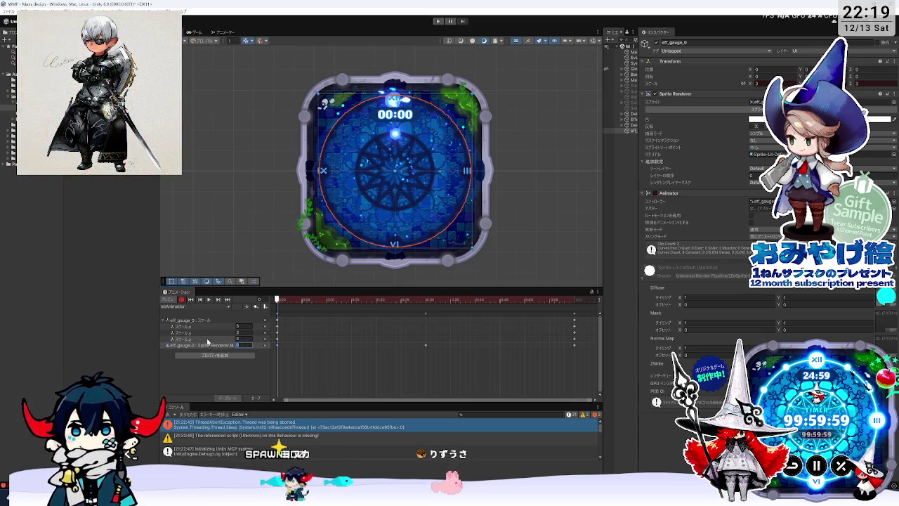
pyautogui.write('.5')
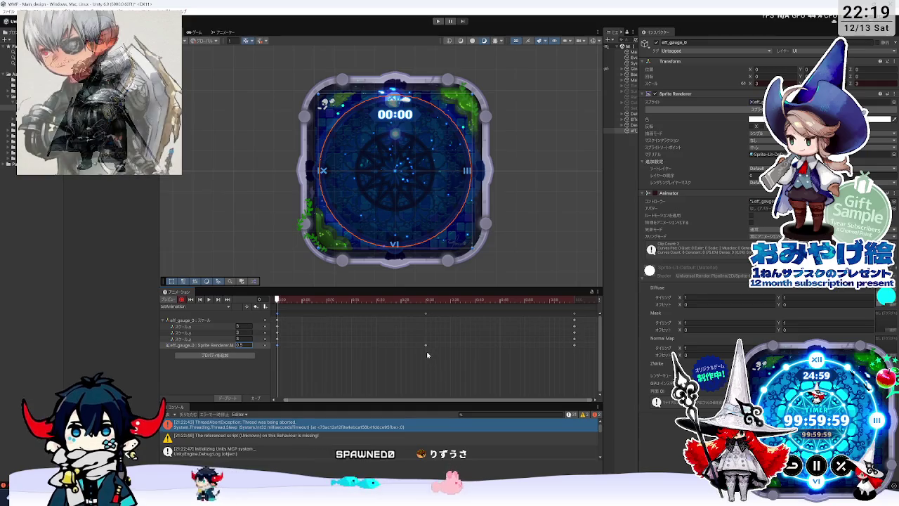
pyautogui.click(425, 300)
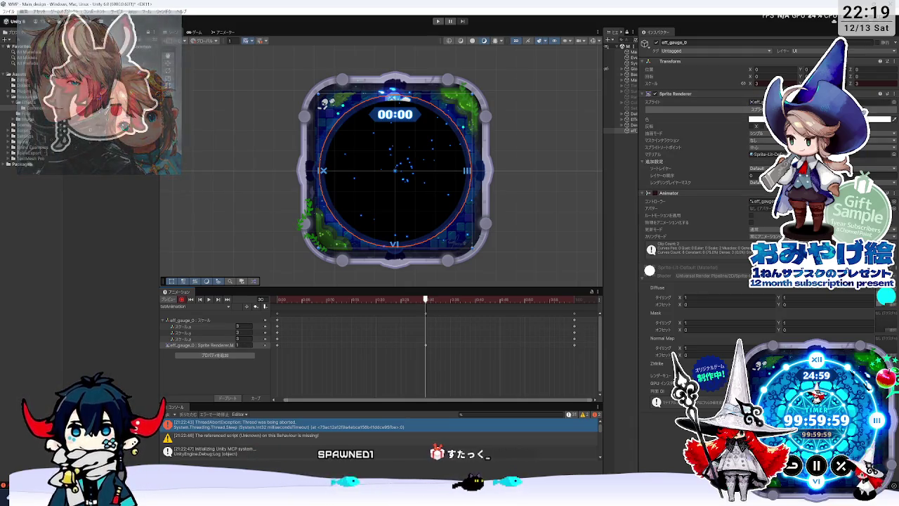
# Inspect the Sprite Renderer colour in the colour picker, close it, and widen the Hierarchy panel
pyautogui.click(818, 119)
pyautogui.moveTo(454, 138); pyautogui.dragTo(519, 145)
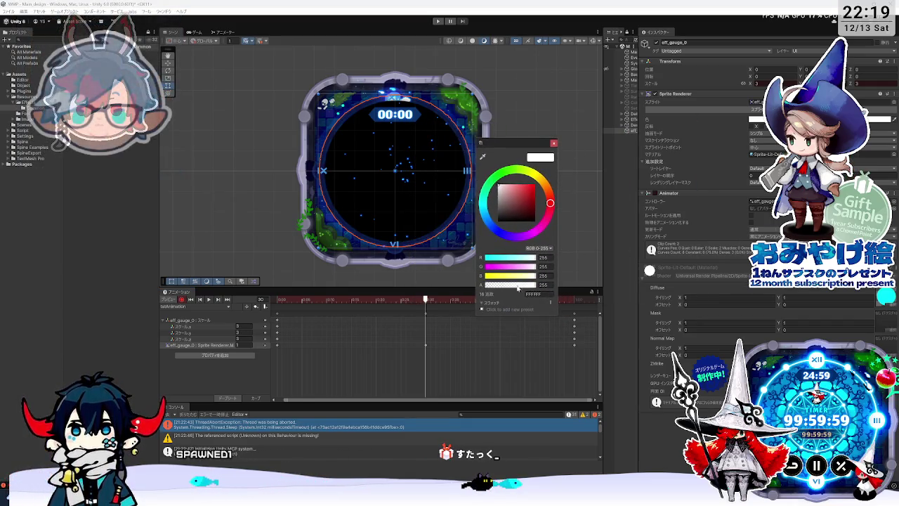
pyautogui.click(554, 144)
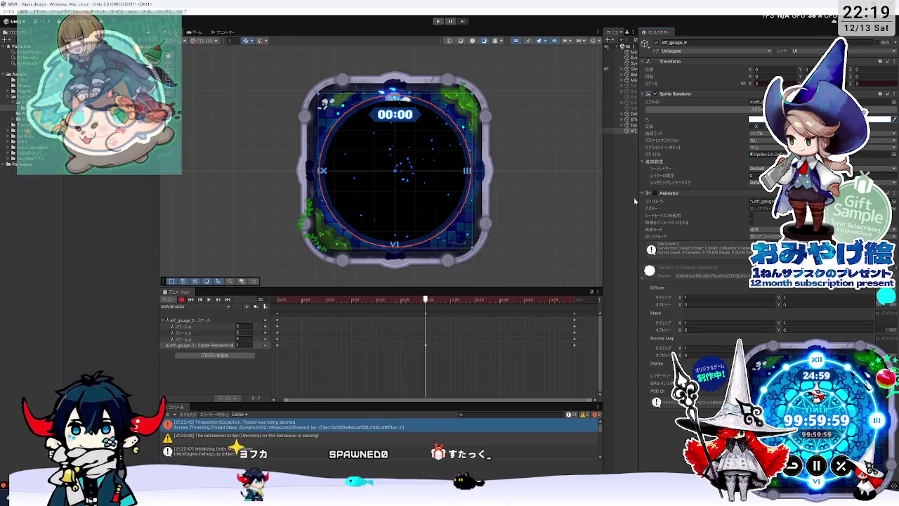
pyautogui.moveTo(635, 200); pyautogui.dragTo(664, 200)
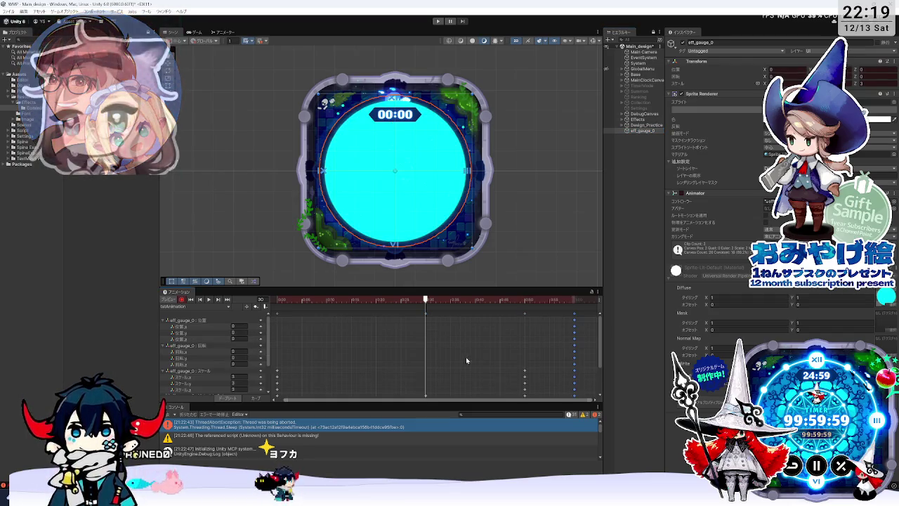
pyautogui.moveTo(426, 300)
pyautogui.mouseDown()
pyautogui.moveTo(276, 300)
pyautogui.moveTo(550, 299)
pyautogui.moveTo(344, 299)
pyautogui.moveTo(391, 225)
pyautogui.moveTo(277, 253)
pyautogui.moveTo(463, 253)
pyautogui.moveTo(277, 256)
pyautogui.moveTo(584, 274)
pyautogui.moveTo(575, 253)
pyautogui.mouseUp()
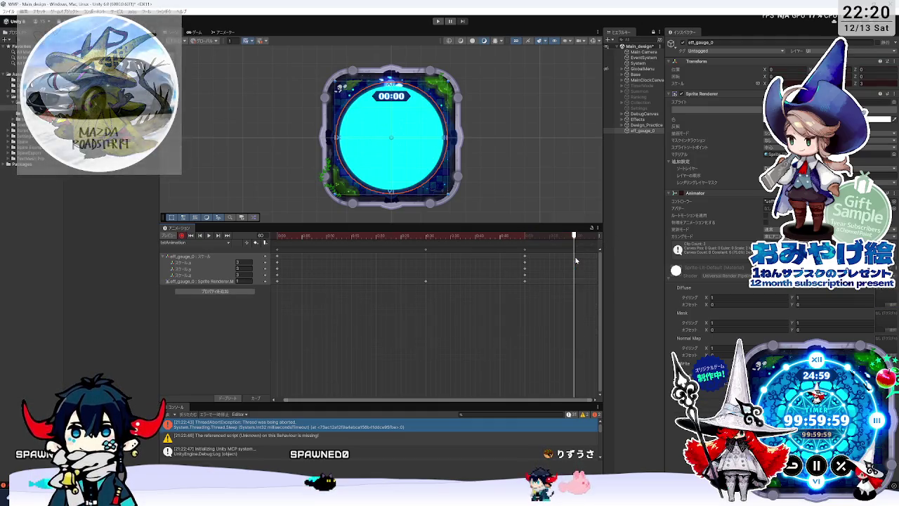
# Record a Material_Color key on the cyan circle with alpha 0.5
pyautogui.moveTo(234, 281)
pyautogui.mouseDown()
pyautogui.moveTo(346, 279)
pyautogui.moveTo(312, 279)
pyautogui.mouseUp()
pyautogui.write('0.5')
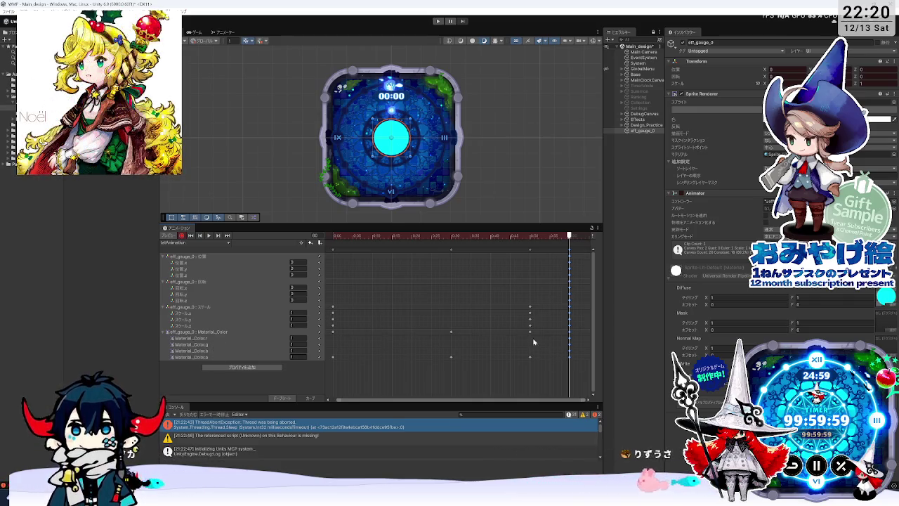
# Review the scale keys from frame 0 to the clip end near frame 60
pyautogui.moveTo(484, 233); pyautogui.dragTo(333, 238)
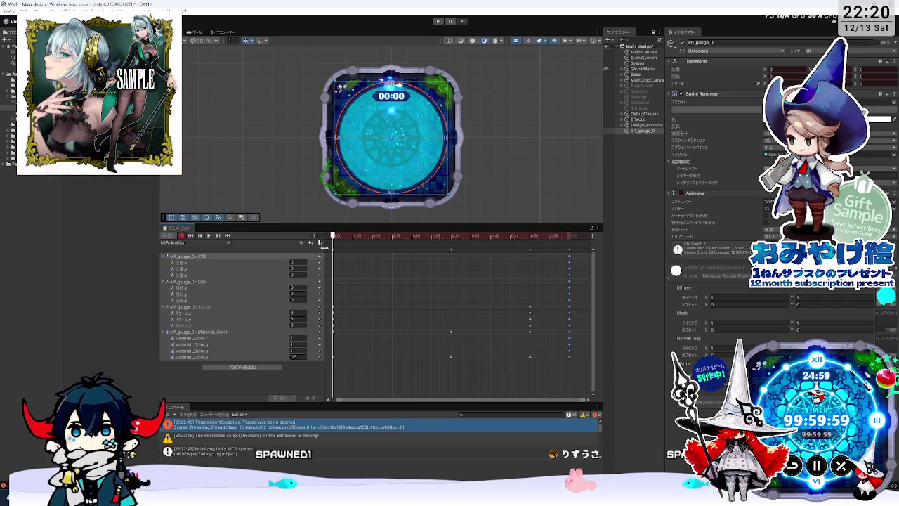
pyautogui.click(334, 252)
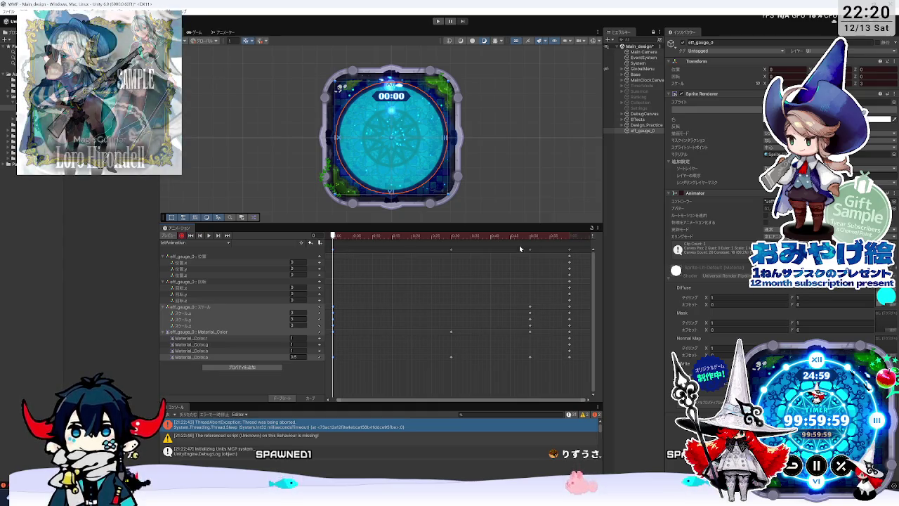
pyautogui.click(573, 236)
pyautogui.click(561, 235)
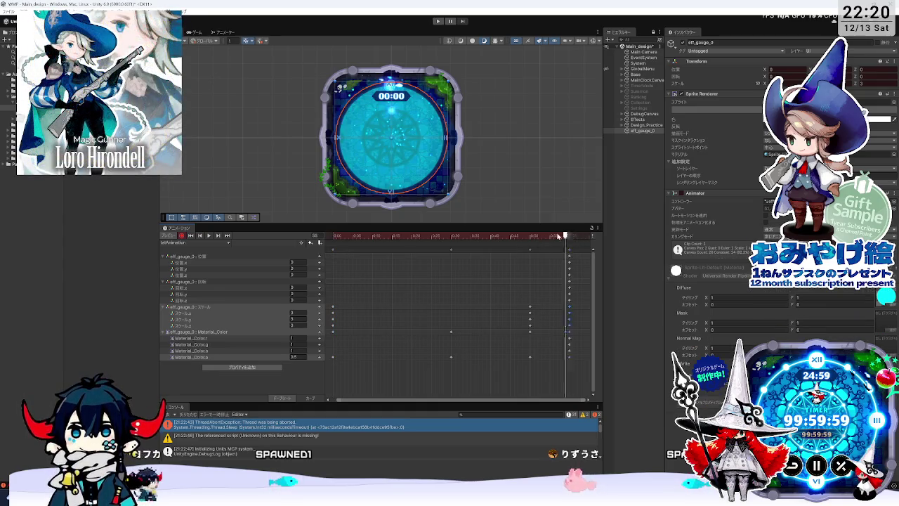
pyautogui.click(577, 236)
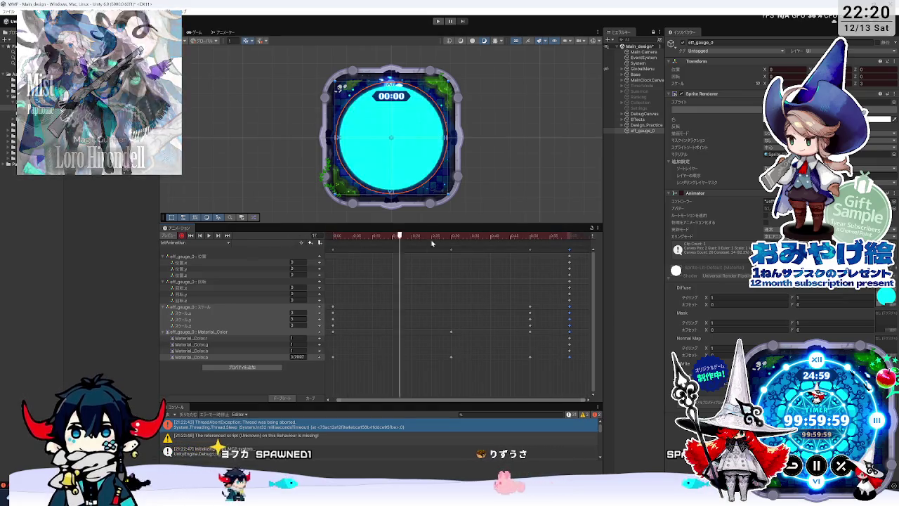
pyautogui.click(569, 236)
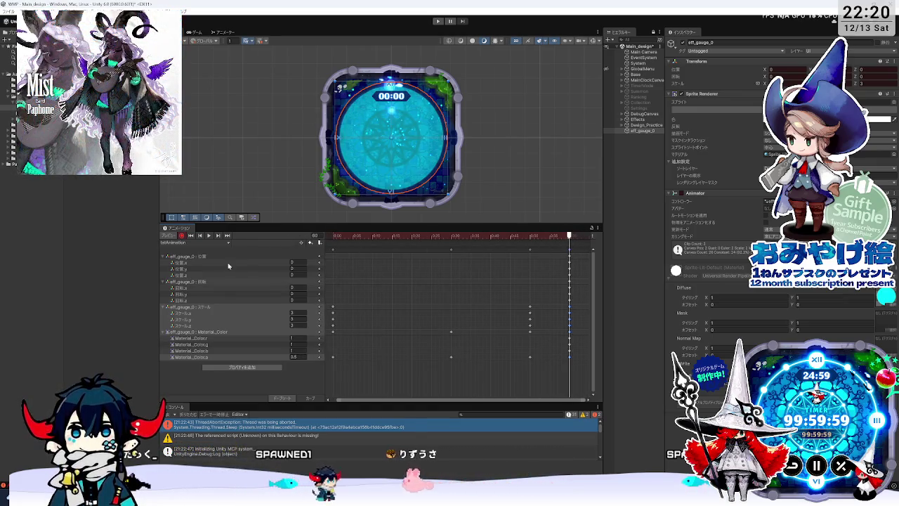
# Delete the Position and Rotation tracks, return to frame 0, and stop recording
pyautogui.rightClick(318, 257)
pyautogui.click(327, 263)
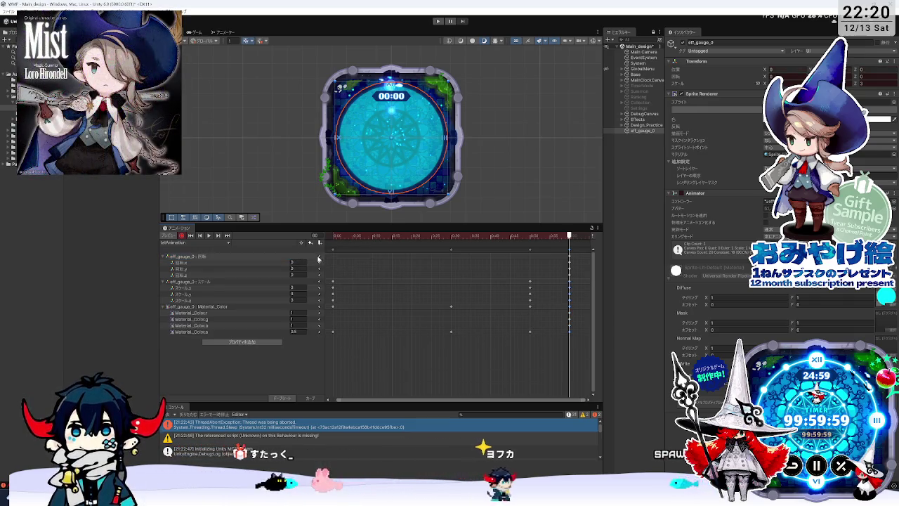
pyautogui.rightClick(319, 257)
pyautogui.click(326, 263)
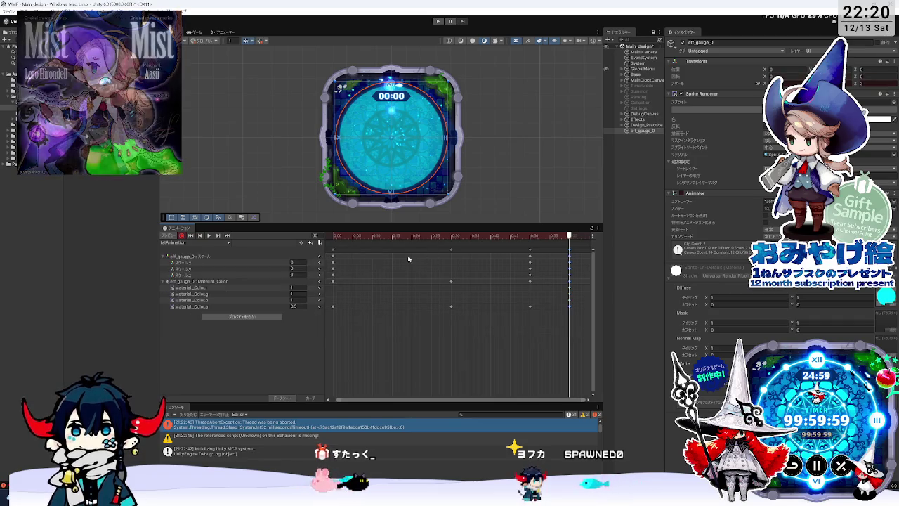
pyautogui.click(333, 235)
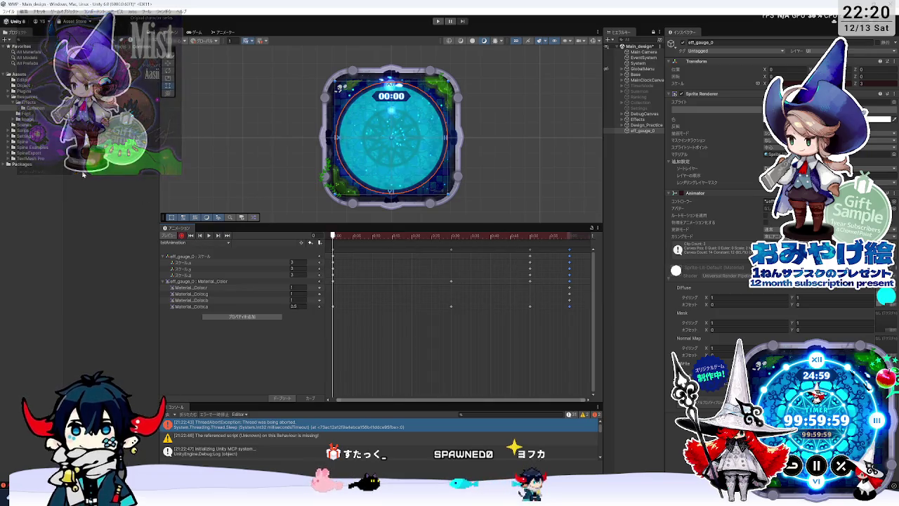
pyautogui.click(209, 236)
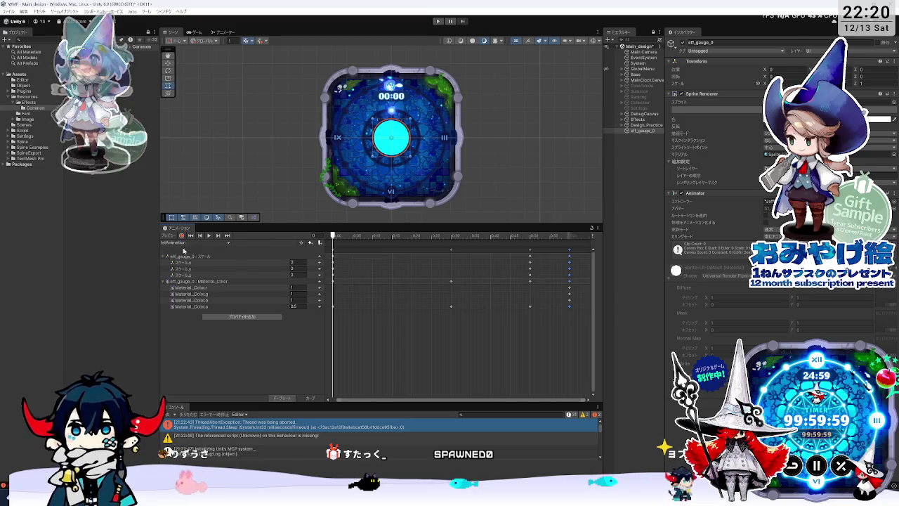
# Preview idleAnimation by scrubbing from frame 0 to about 57, then play and stop it
pyautogui.click(169, 237)
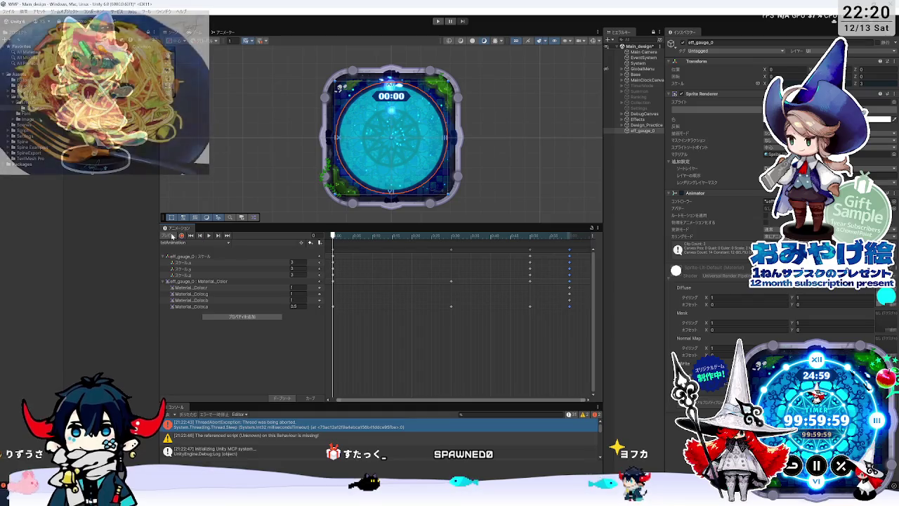
pyautogui.click(364, 236)
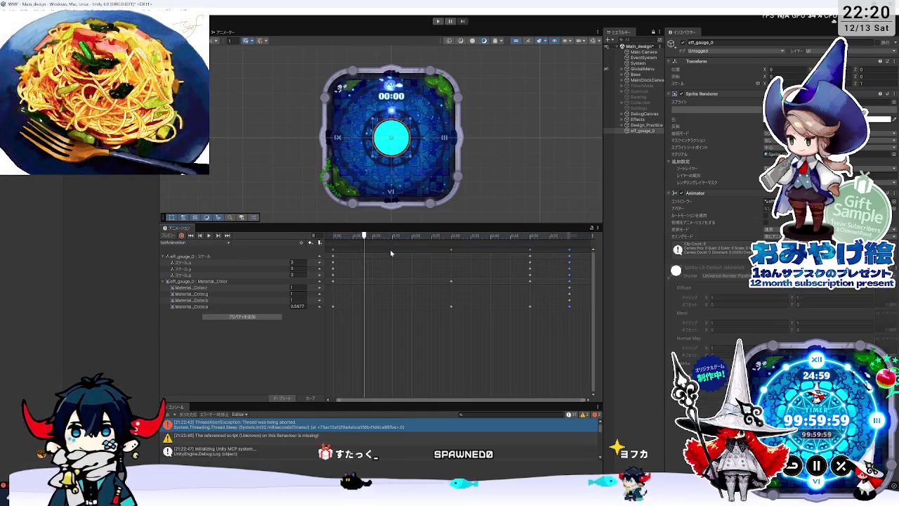
pyautogui.click(325, 236)
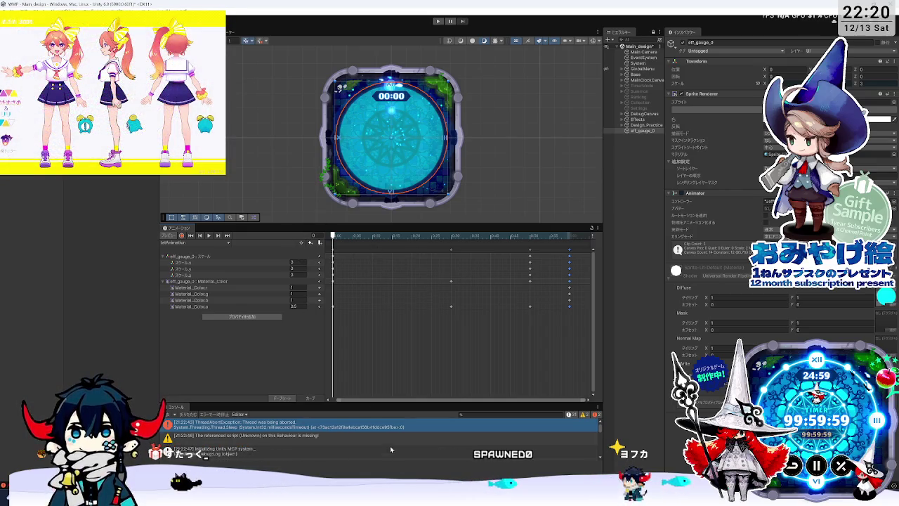
pyautogui.click(170, 236)
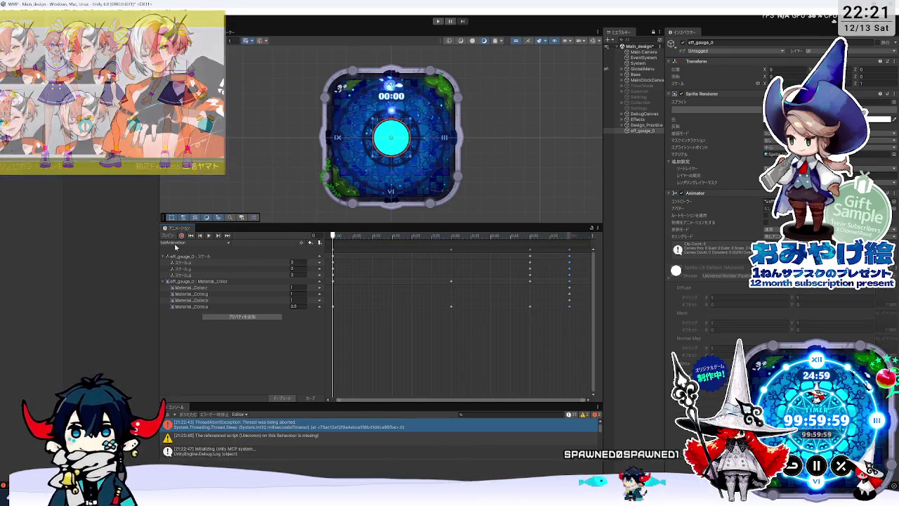
pyautogui.moveTo(516, 236); pyautogui.dragTo(541, 241)
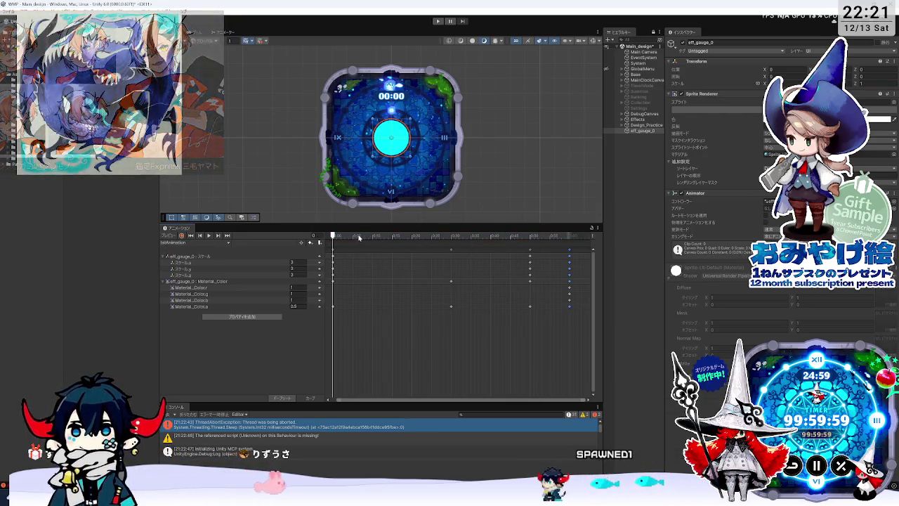
pyautogui.click(533, 237)
pyautogui.moveTo(533, 238); pyautogui.dragTo(323, 240)
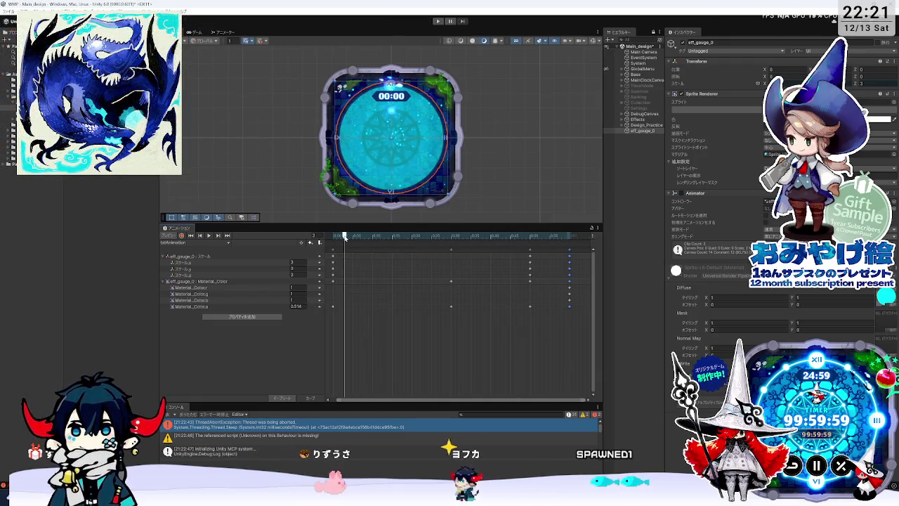
pyautogui.click(209, 235)
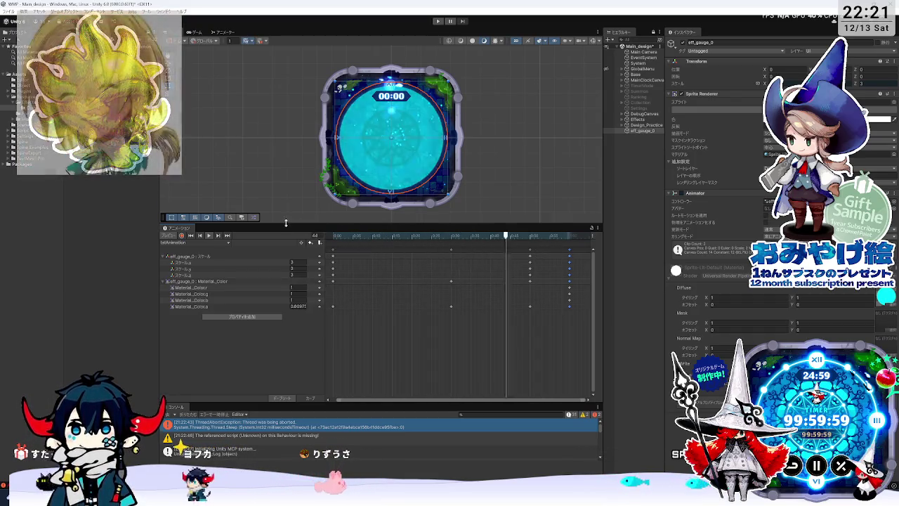
pyautogui.click(208, 235)
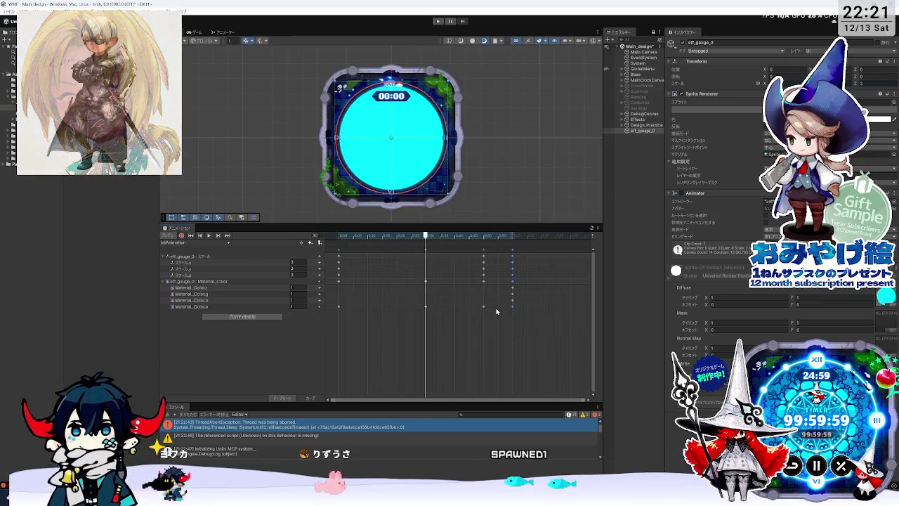
# Select the Material._Color.a track and inspect the end keyframes between frames 49 and 60
pyautogui.moveTo(410, 236)
pyautogui.mouseDown()
pyautogui.moveTo(338, 236)
pyautogui.moveTo(406, 235)
pyautogui.mouseUp()
pyautogui.click(409, 308)
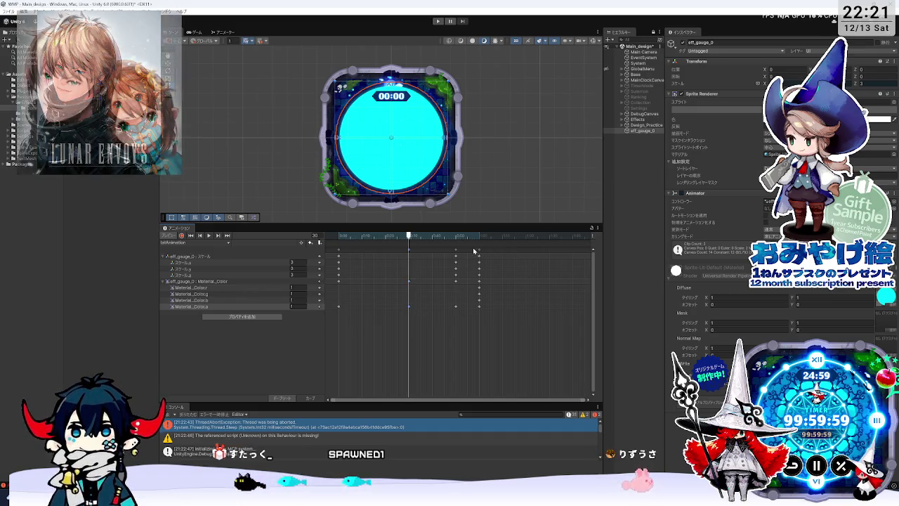
pyautogui.click(479, 251)
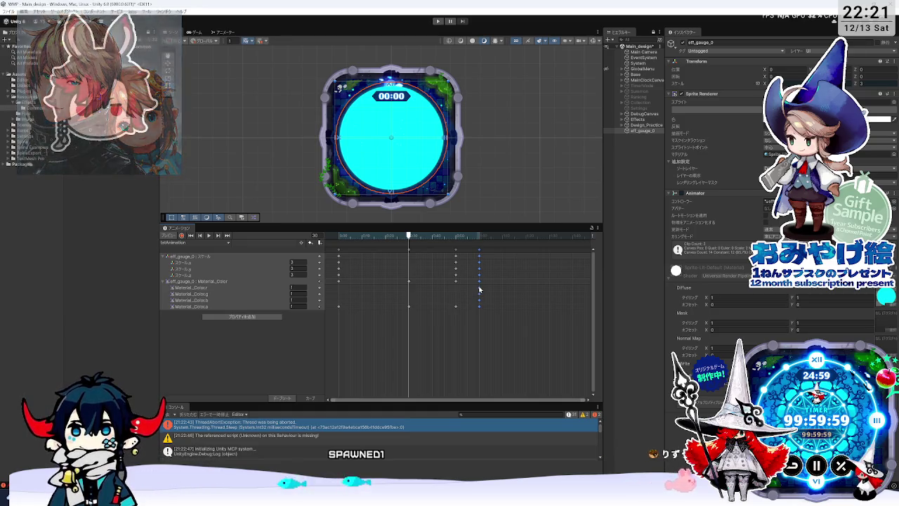
pyautogui.click(453, 235)
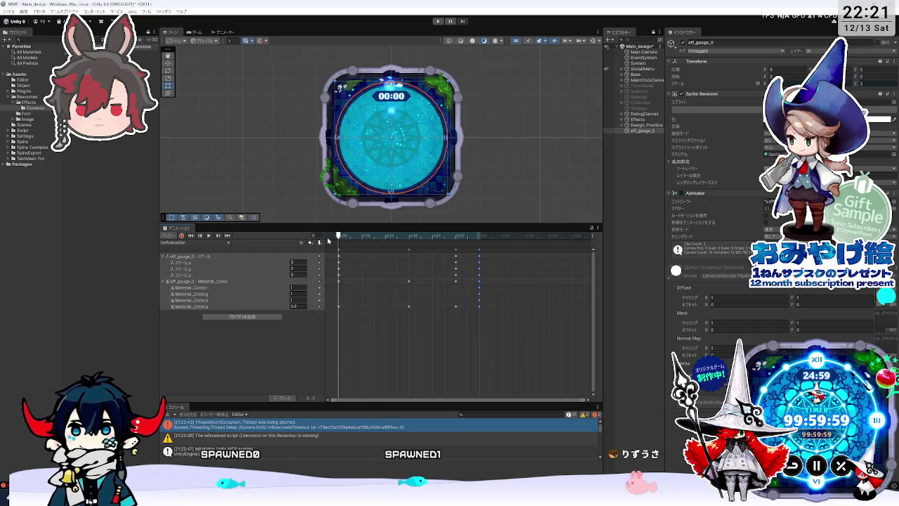
pyautogui.moveTo(469, 241); pyautogui.dragTo(481, 241)
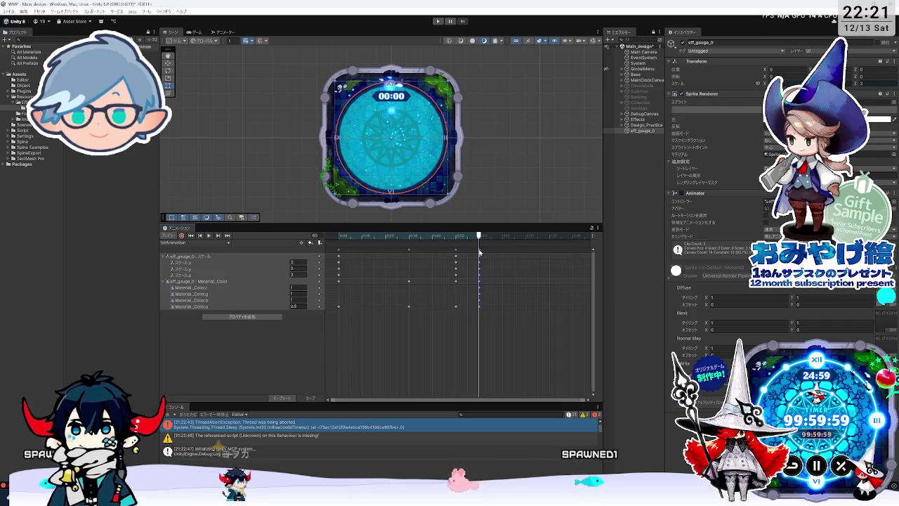
pyautogui.moveTo(474, 236)
pyautogui.mouseDown()
pyautogui.moveTo(354, 240)
pyautogui.moveTo(464, 242)
pyautogui.moveTo(458, 257)
pyautogui.mouseUp()
pyautogui.click(456, 259)
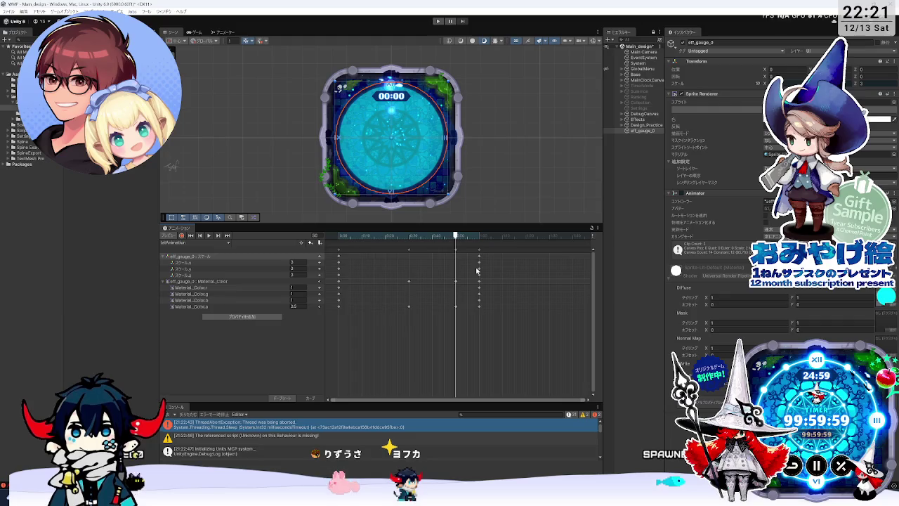
# Box-select the frame-50 keyframes, delete them, and play the loop to preview it
pyautogui.moveTo(451, 289); pyautogui.dragTo(447, 272)
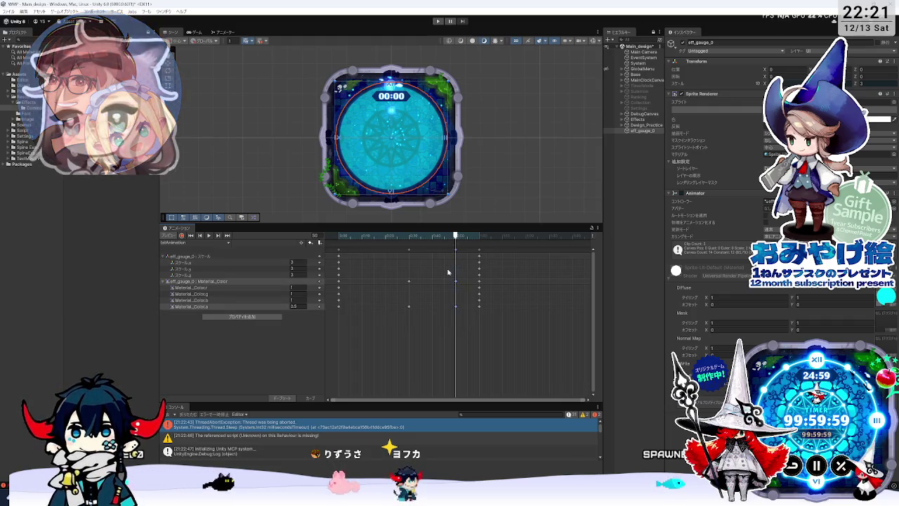
pyautogui.click(457, 289)
pyautogui.moveTo(473, 324); pyautogui.dragTo(450, 265)
pyautogui.press('Delete')
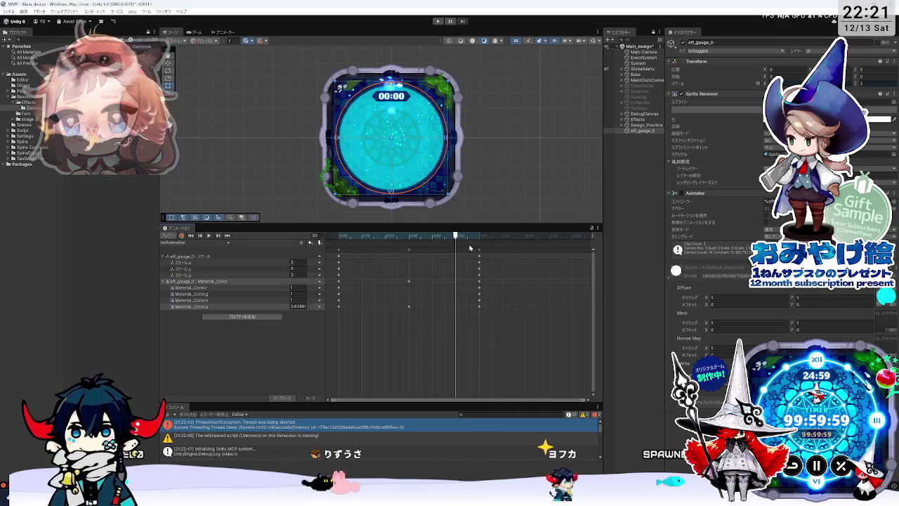
pyautogui.press('space')
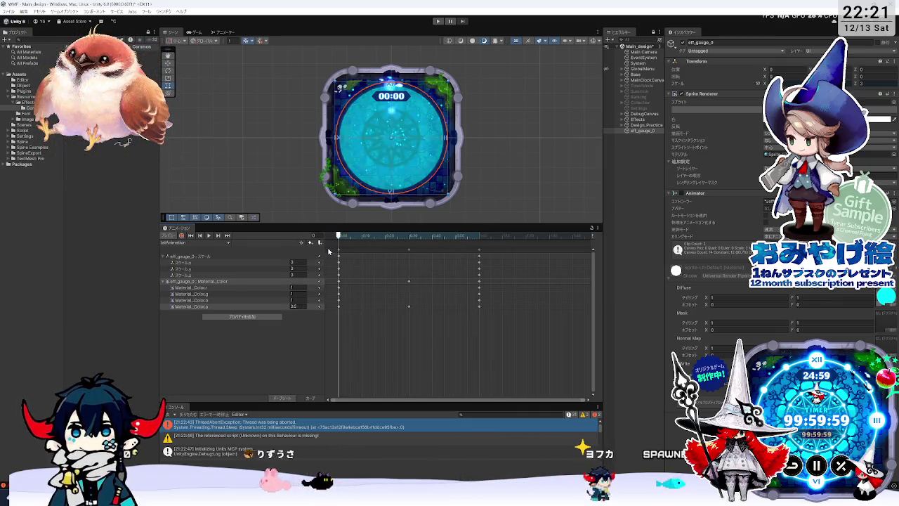
pyautogui.click(480, 253)
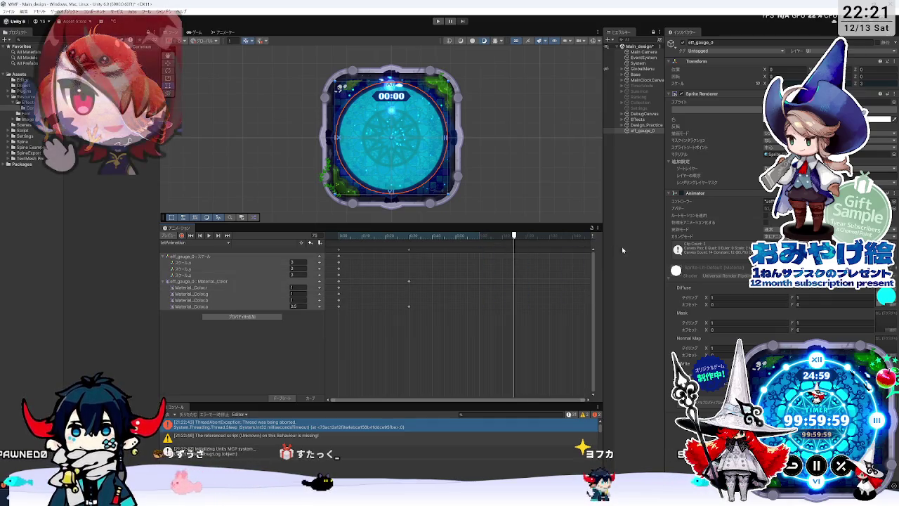
# Move the final Scale and Color keyframe column slightly later, then replay and scrub to check the fade
pyautogui.scroll(3, 367, 326)
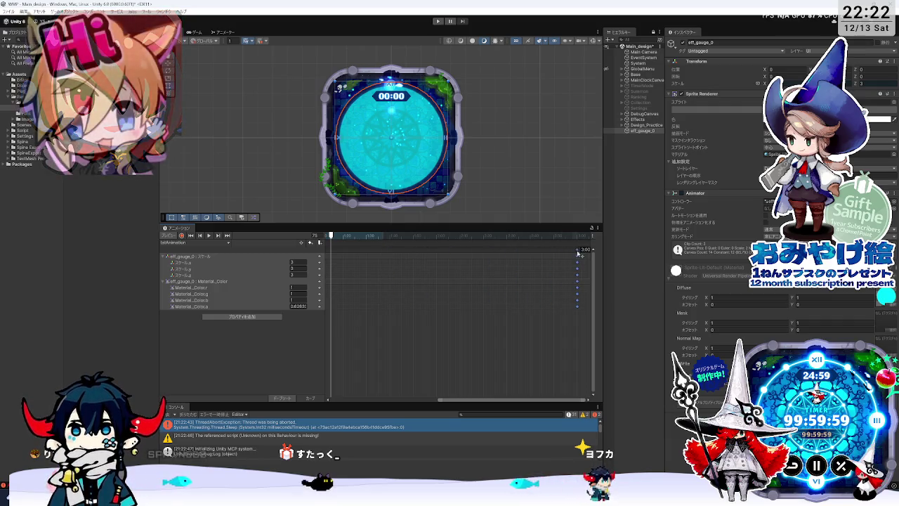
pyautogui.moveTo(579, 255); pyautogui.dragTo(579, 252)
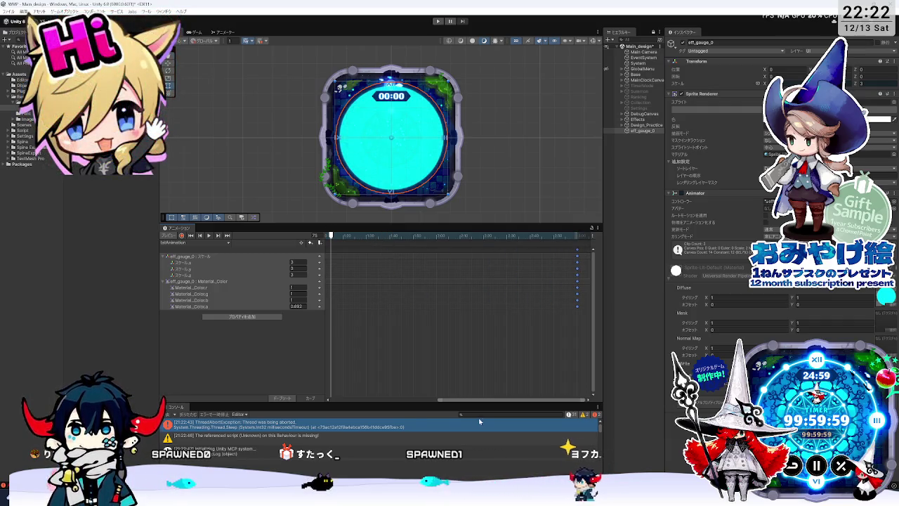
pyautogui.moveTo(443, 399); pyautogui.dragTo(333, 399)
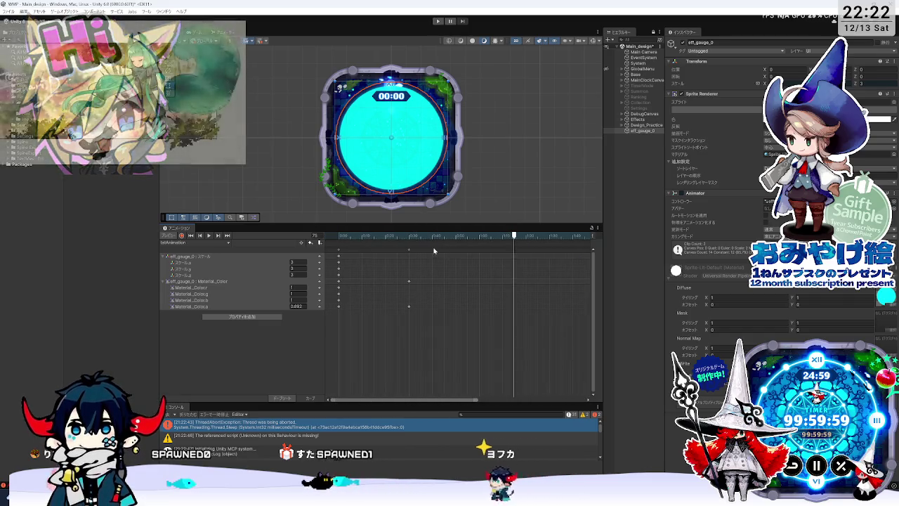
pyautogui.moveTo(410, 250)
pyautogui.mouseDown()
pyautogui.moveTo(417, 250)
pyautogui.moveTo(291, 236)
pyautogui.mouseUp()
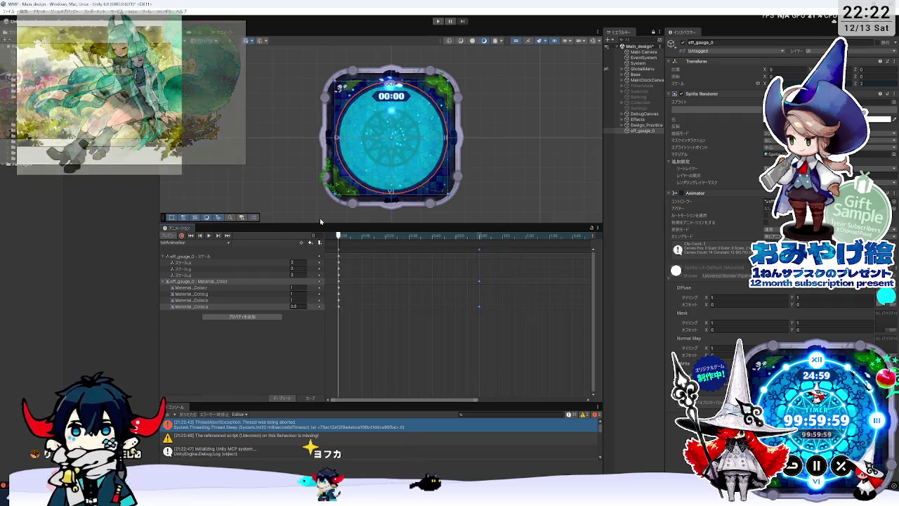
pyautogui.click(208, 236)
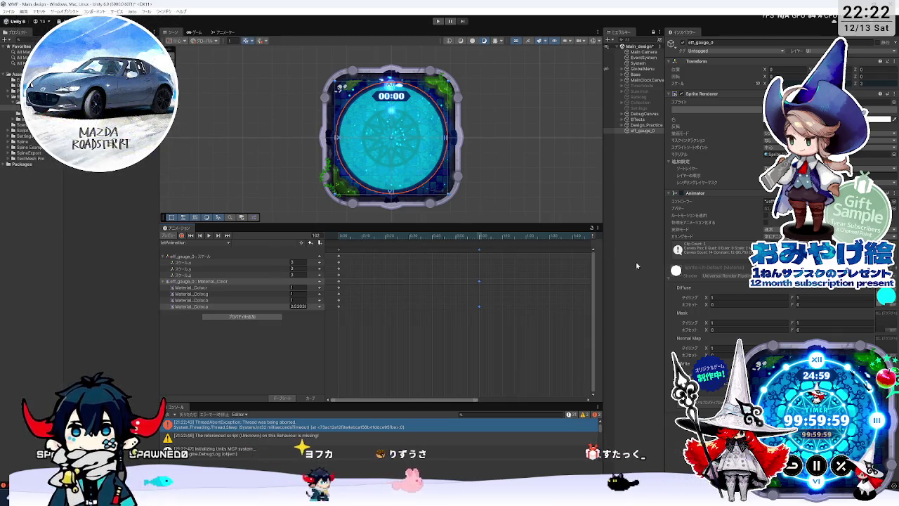
pyautogui.moveTo(402, 403); pyautogui.dragTo(412, 403)
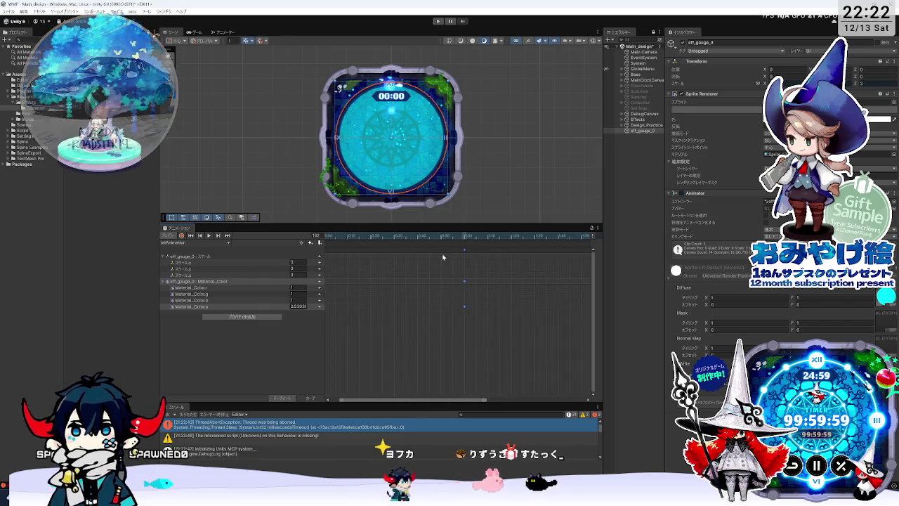
pyautogui.moveTo(337, 235)
pyautogui.mouseDown()
pyautogui.moveTo(582, 228)
pyautogui.moveTo(266, 218)
pyautogui.mouseUp()
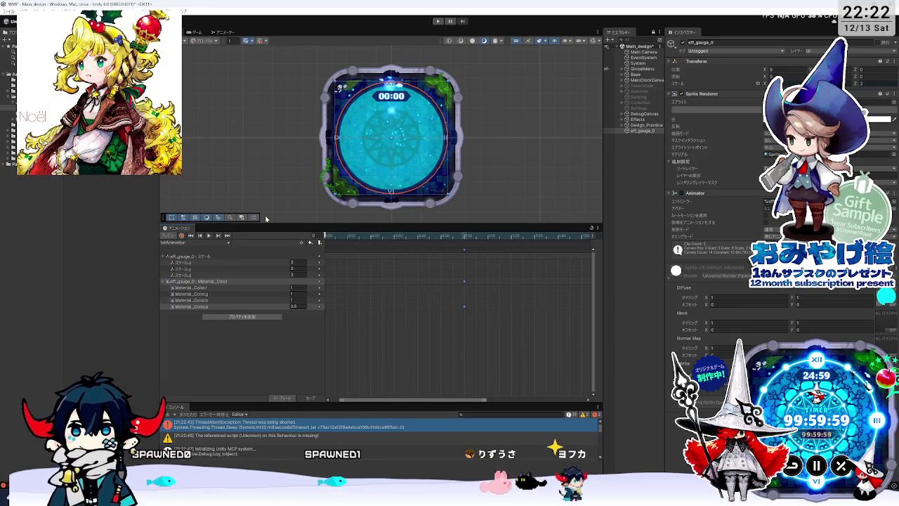
pyautogui.moveTo(412, 400); pyautogui.dragTo(444, 405)
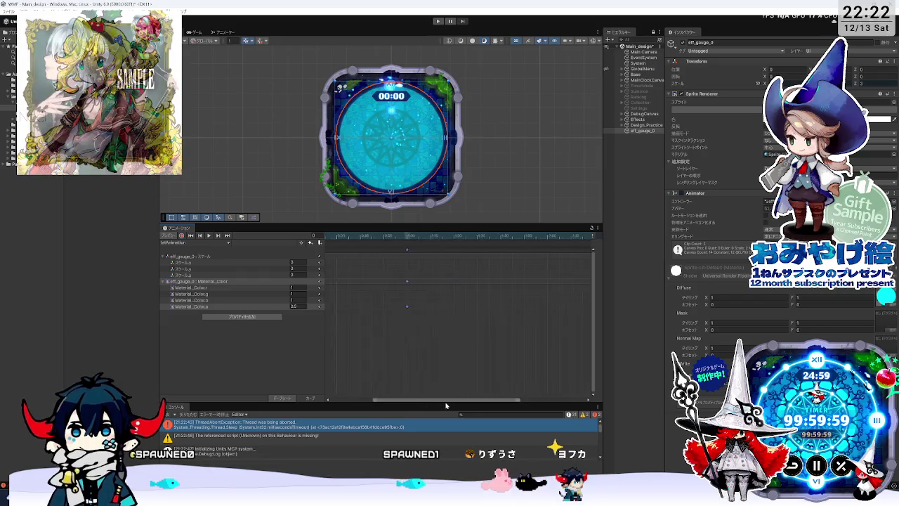
pyautogui.moveTo(407, 236)
pyautogui.mouseDown()
pyautogui.moveTo(532, 236)
pyautogui.moveTo(330, 237)
pyautogui.mouseUp()
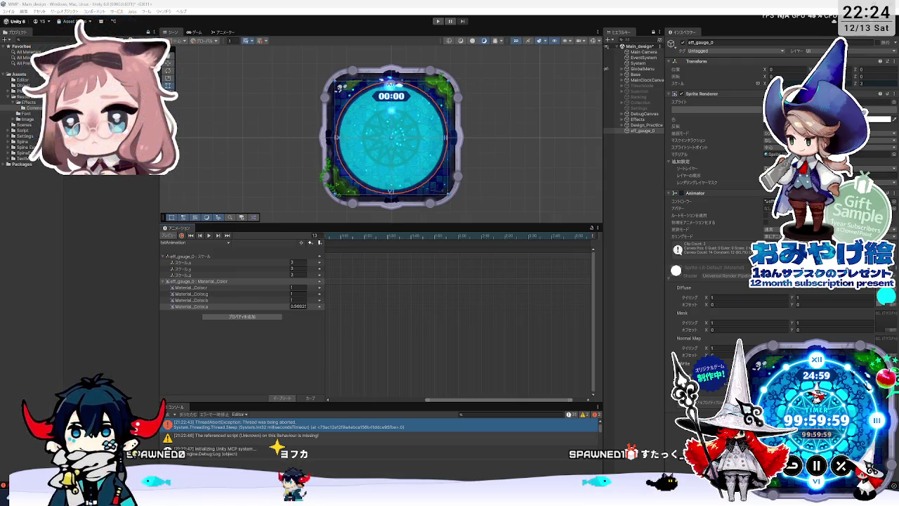
# Widen the Hierarchy panel, select eff_gauge_0, cancel its rename, and leave it deselected
pyautogui.moveTo(663, 137); pyautogui.dragTo(732, 137)
pyautogui.click(670, 134)
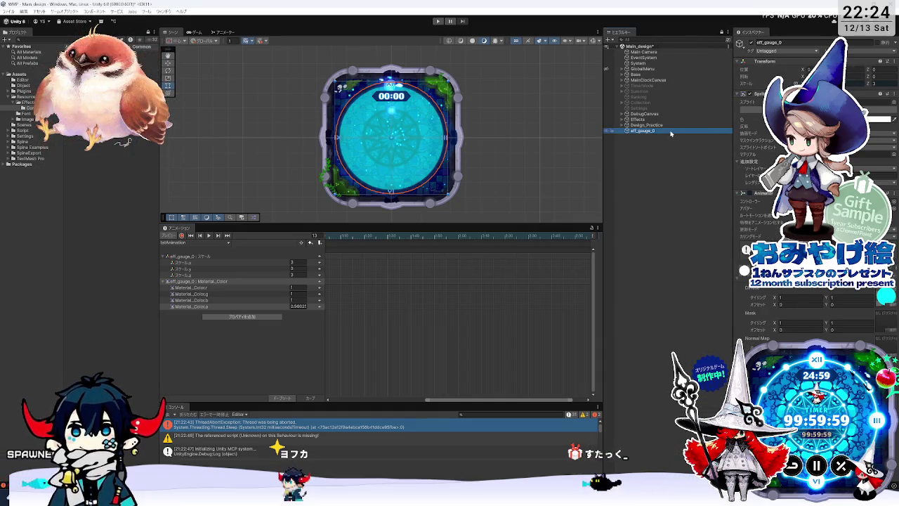
pyautogui.press('F2')
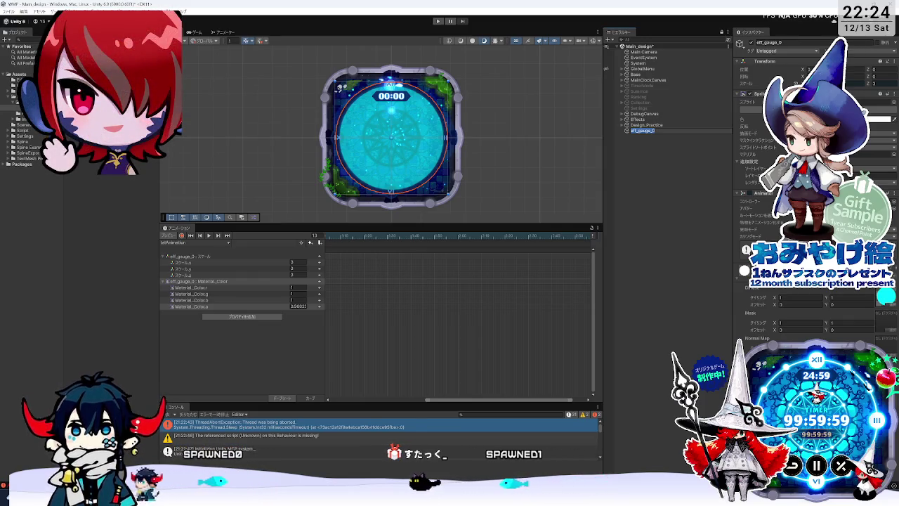
pyautogui.click(629, 134)
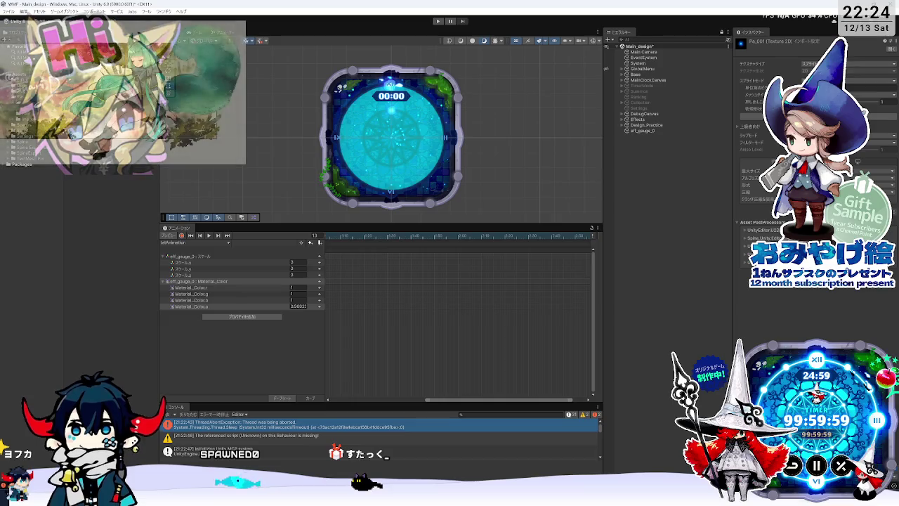
pyautogui.press('Down')
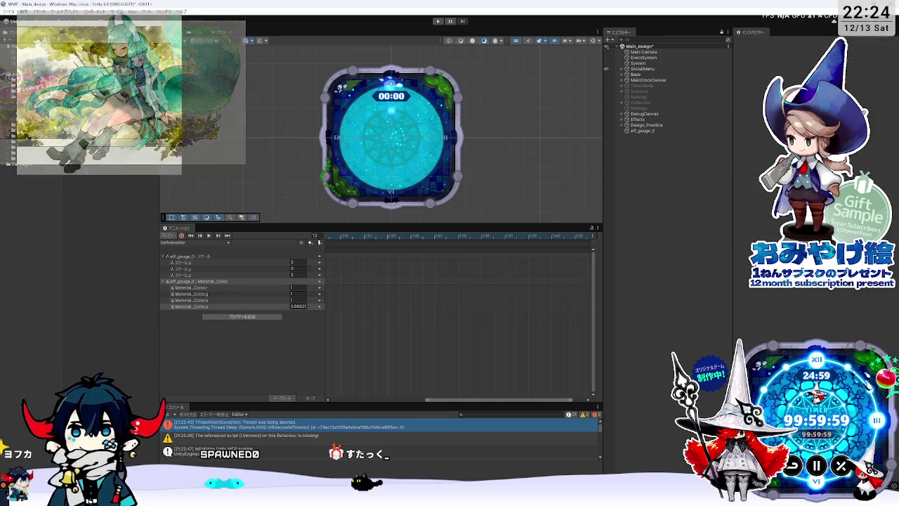
pyautogui.rightClick(86, 114)
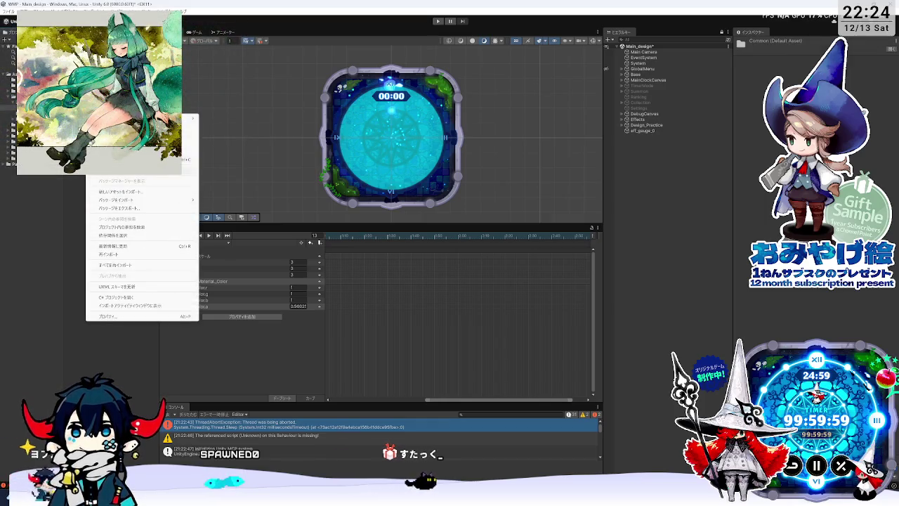
pyautogui.moveTo(186, 118)
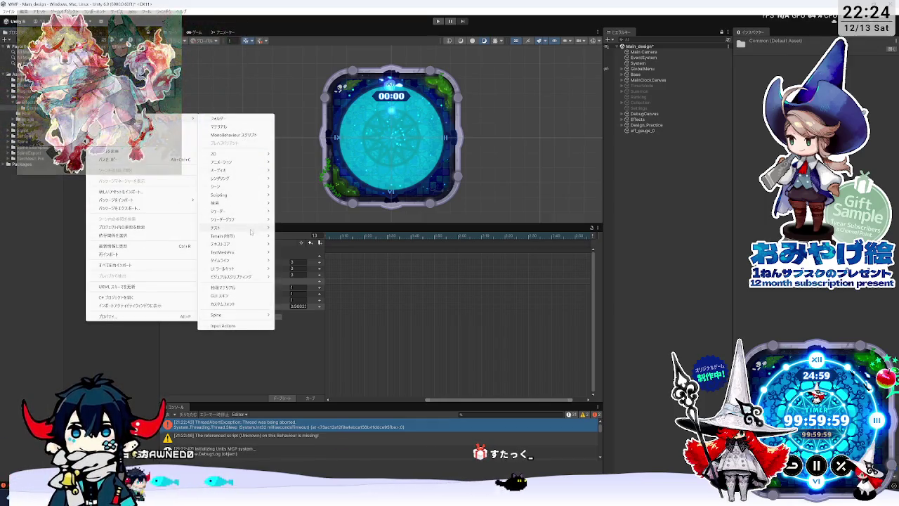
pyautogui.moveTo(241, 254)
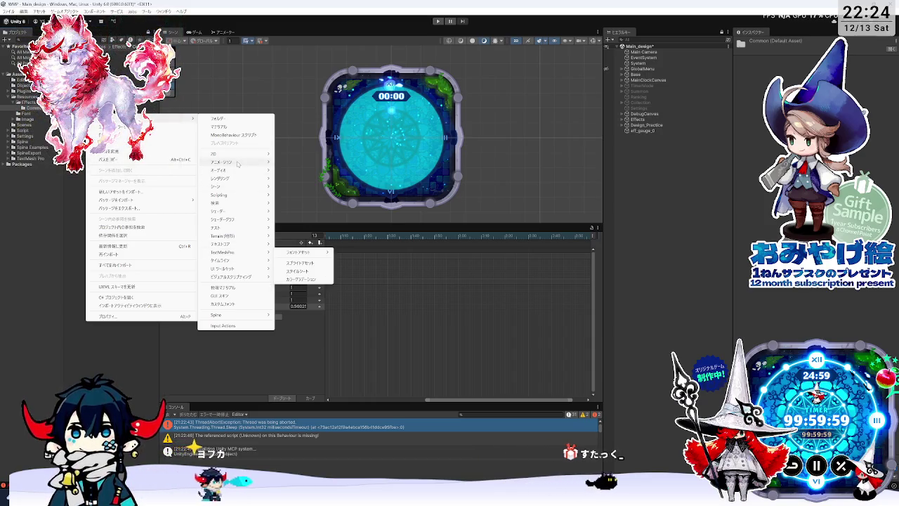
pyautogui.click(235, 129)
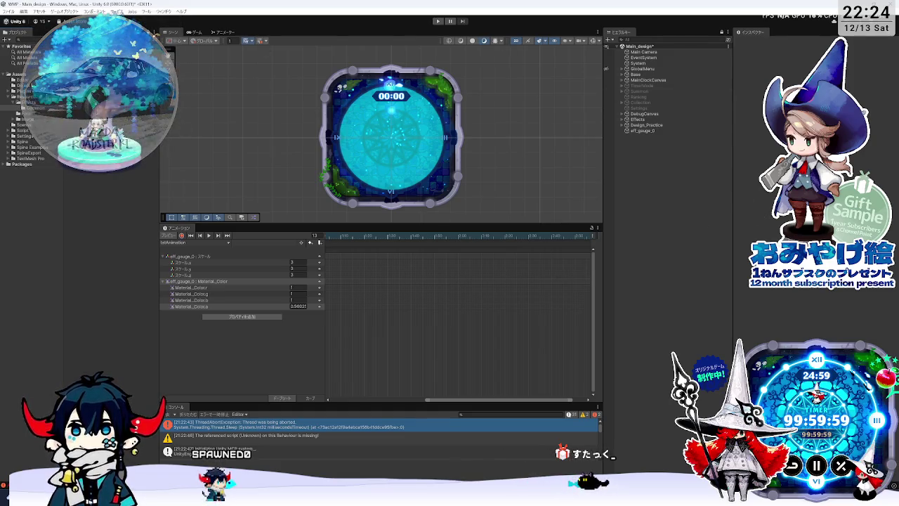
pyautogui.rightClick(104, 99)
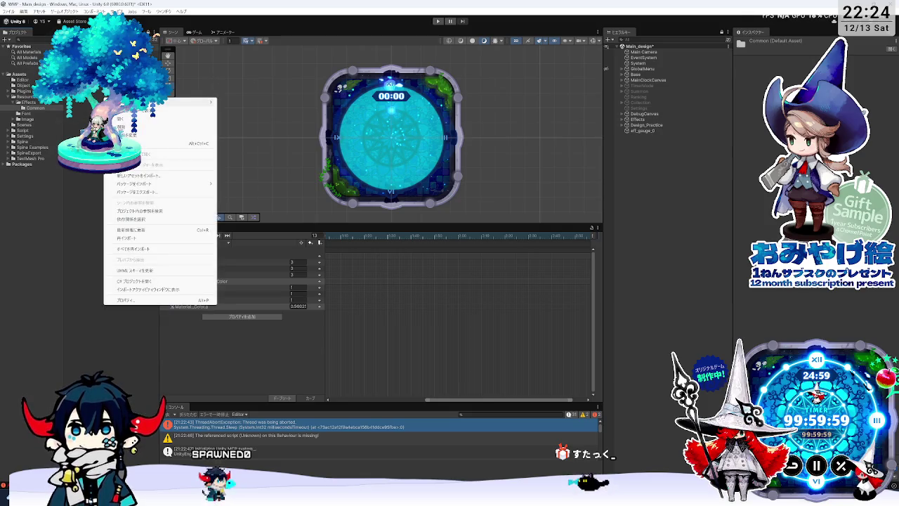
pyautogui.press('Escape')
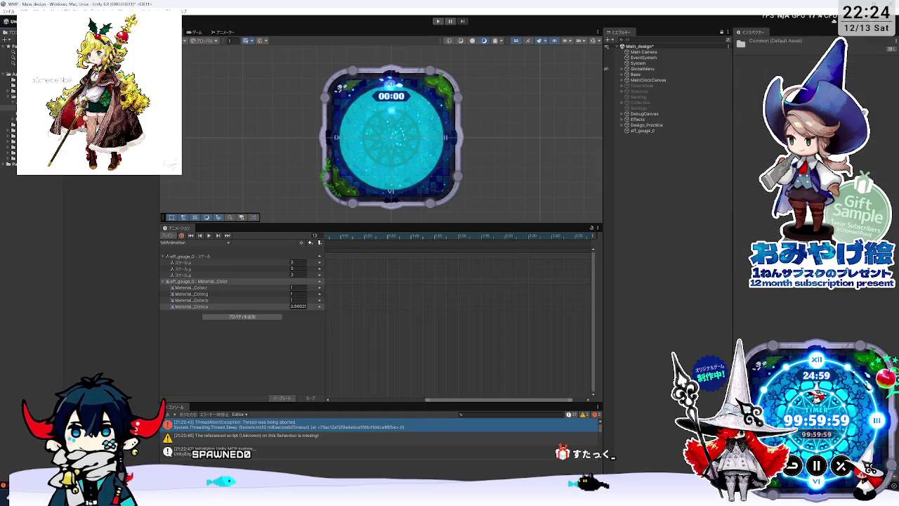
# Create a new material in the Common folder, widen the panels, and bring up its Shader list
pyautogui.rightClick(88, 90)
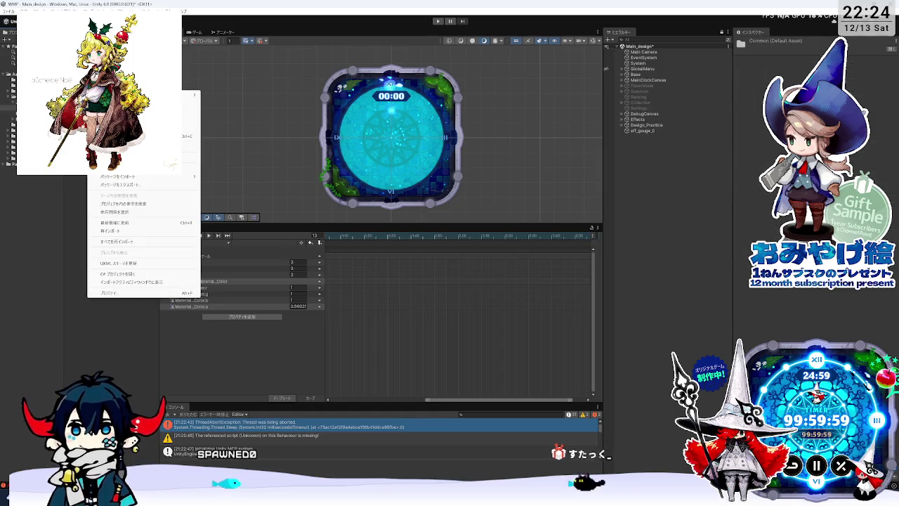
pyautogui.click(232, 99)
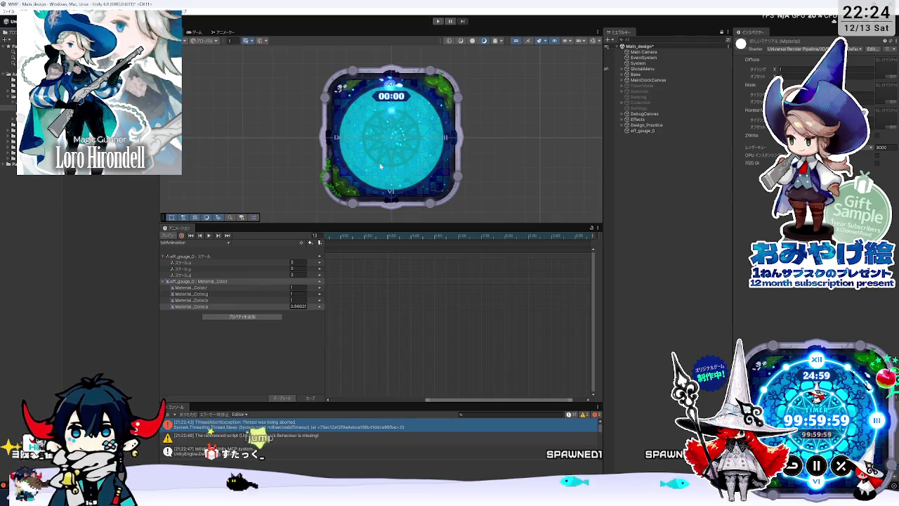
pyautogui.moveTo(733, 68); pyautogui.dragTo(718, 68)
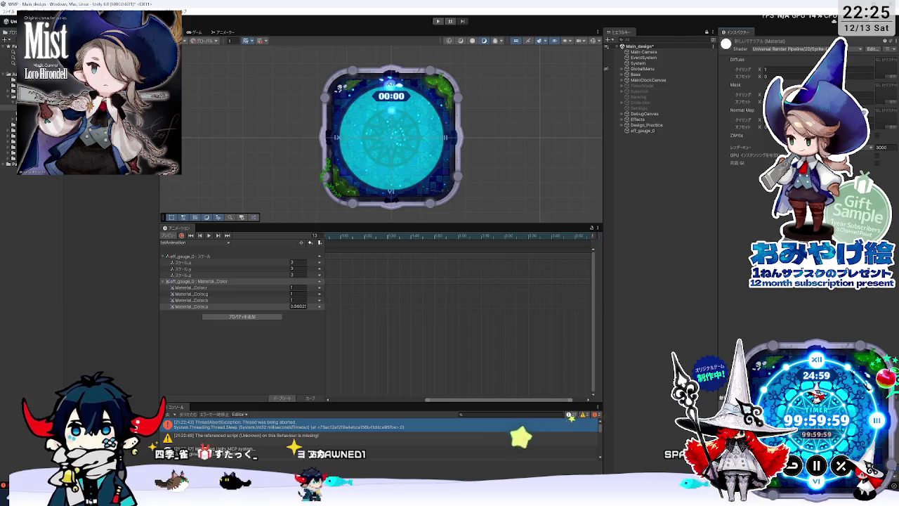
pyautogui.moveTo(160, 295)
pyautogui.mouseDown()
pyautogui.moveTo(172, 295)
pyautogui.moveTo(157, 295)
pyautogui.mouseUp()
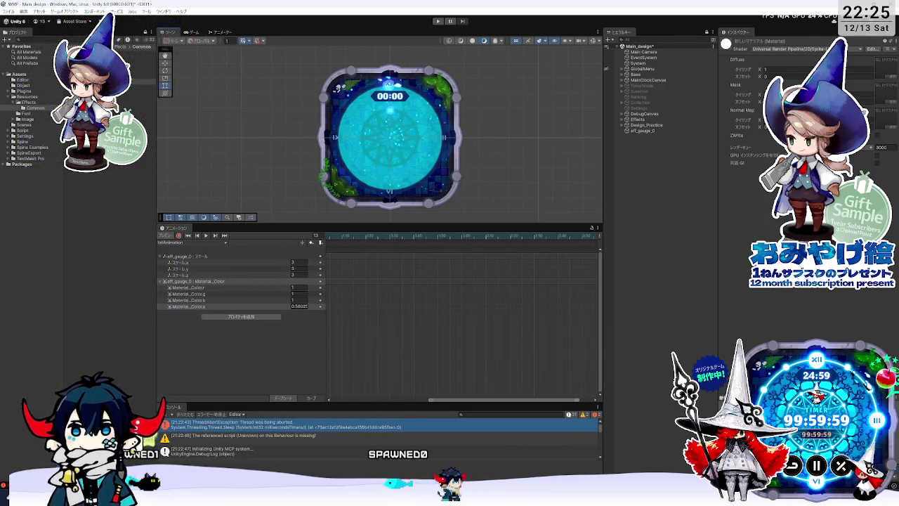
pyautogui.click(57, 88)
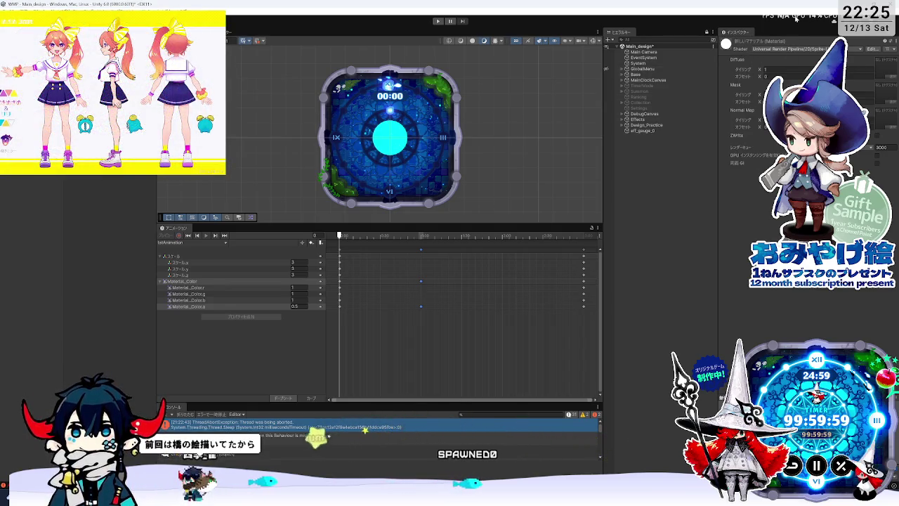
pyautogui.click(774, 49)
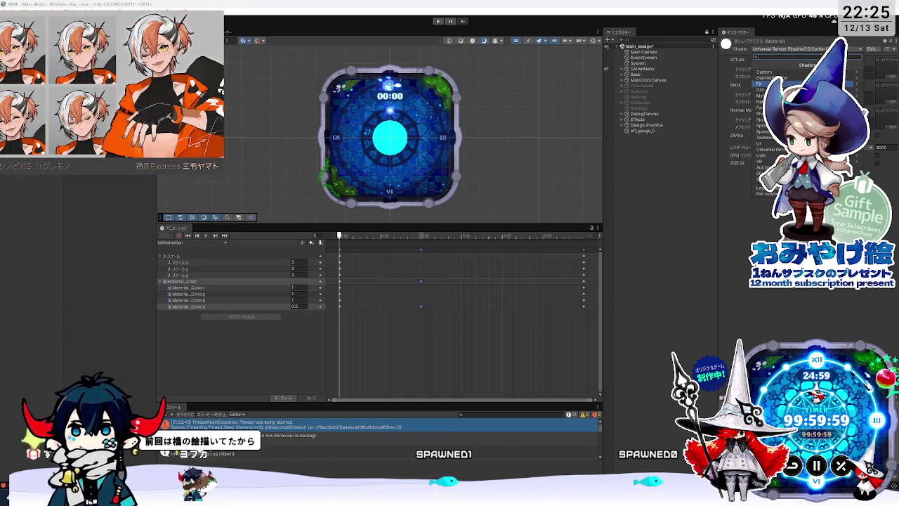
# Choose FX > Flare as the shader for 新しいマテリアル
pyautogui.click(863, 85)
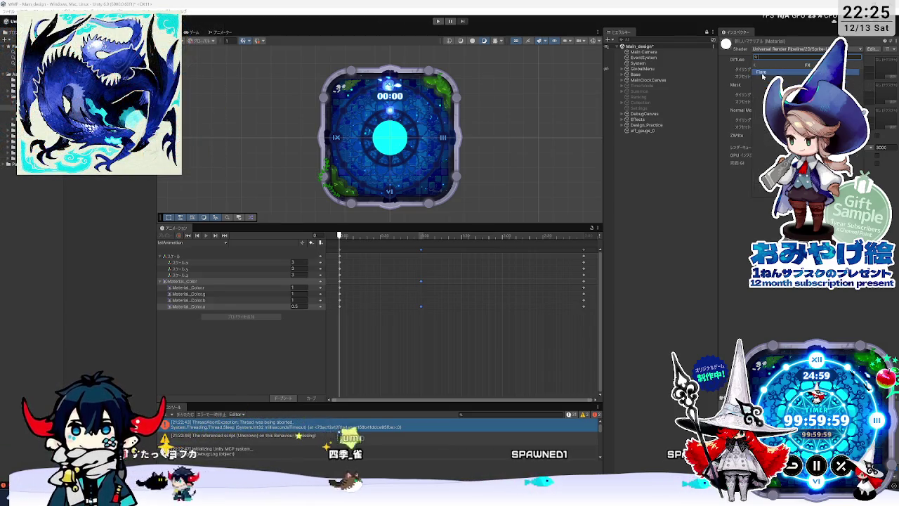
pyautogui.click(762, 72)
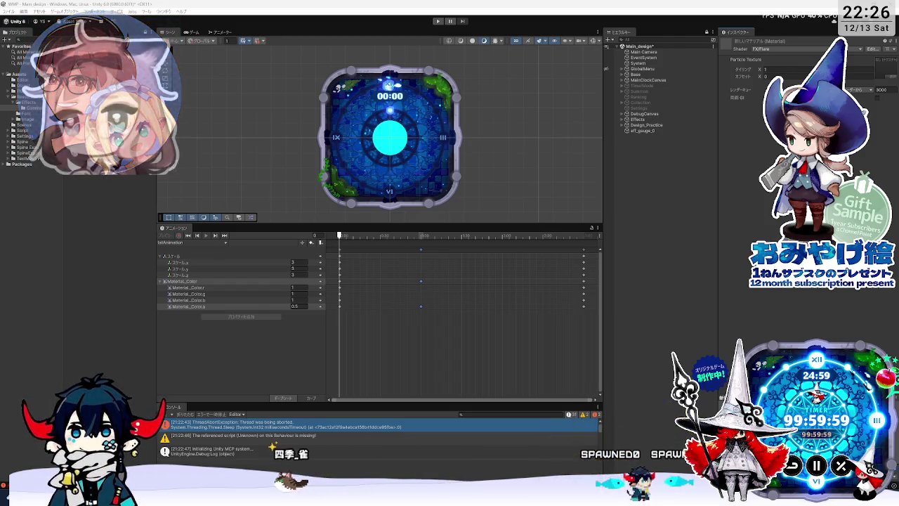
# Select eff_gauge_0 and scrub its idle animation forward to show the expanded cyan circle
pyautogui.click(640, 130)
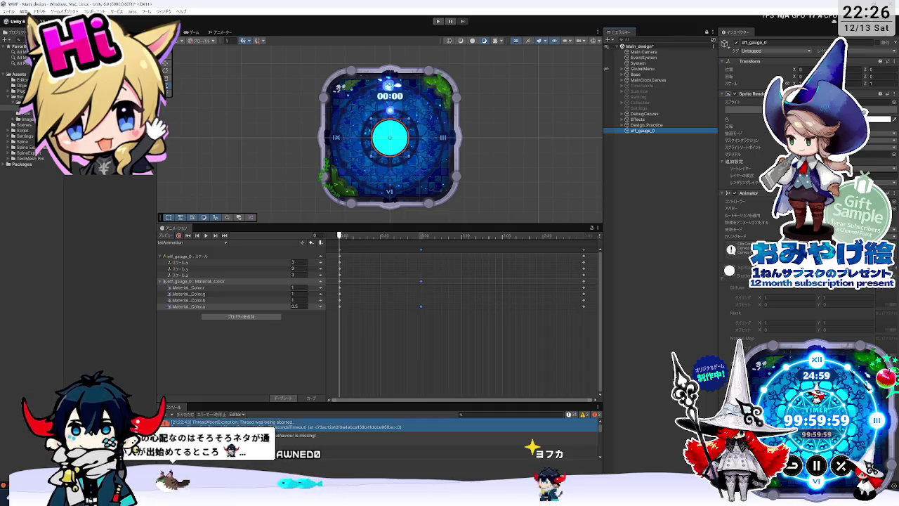
pyautogui.click(436, 127)
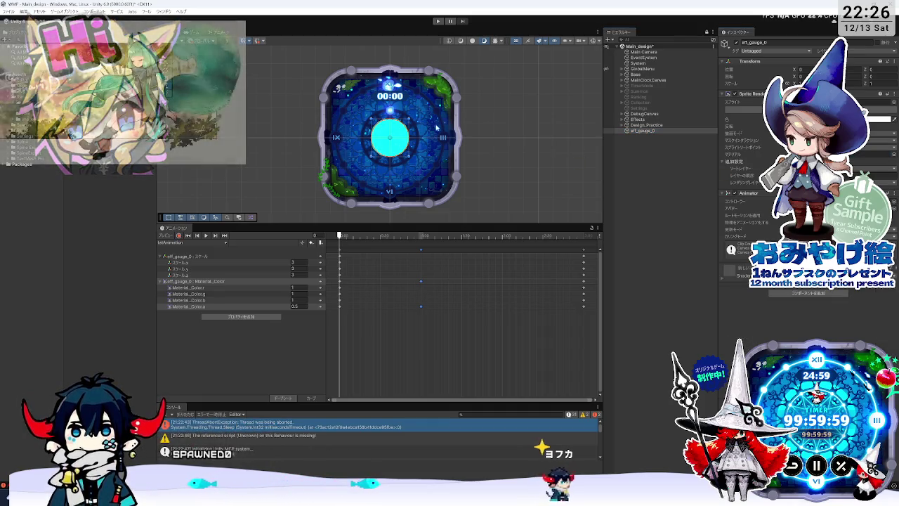
pyautogui.scroll(8, 394, 142)
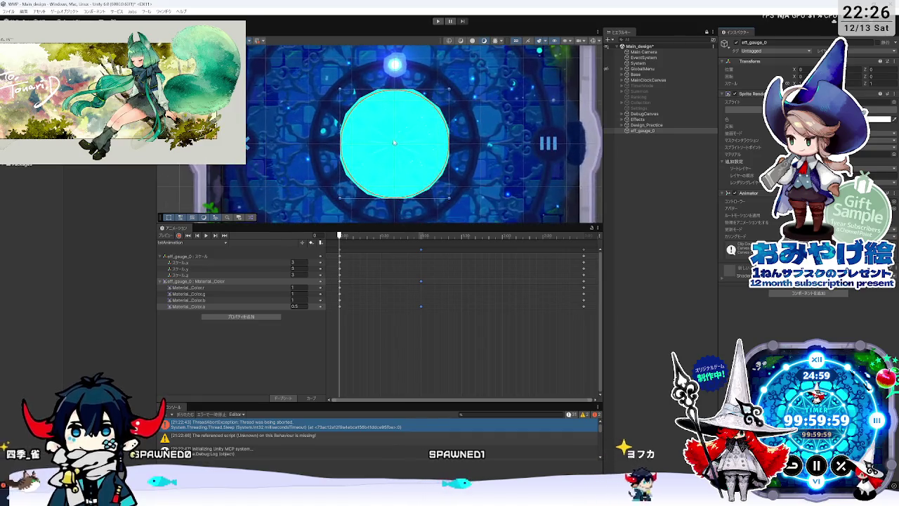
pyautogui.scroll(2, 393, 142)
pyautogui.click(401, 238)
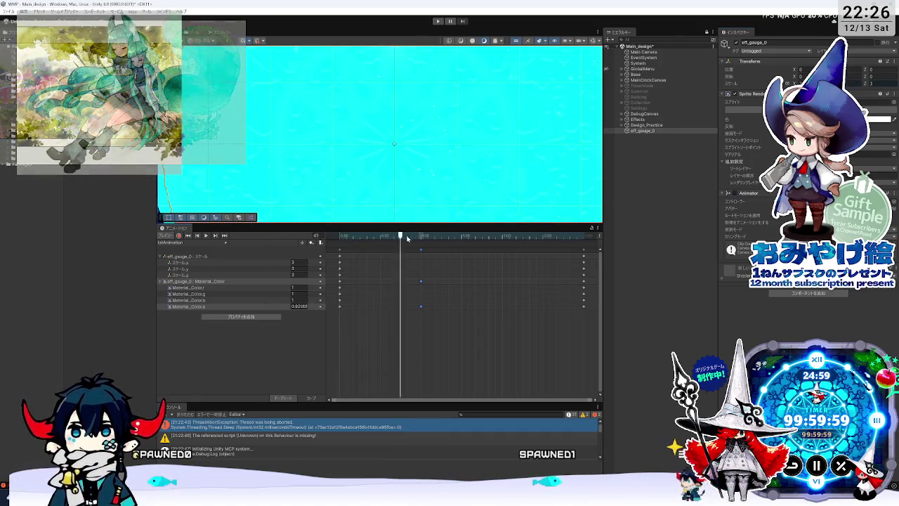
pyautogui.moveTo(401, 238); pyautogui.dragTo(478, 239)
# Scrub back to an earlier frame, reselect the new material, and enlarge the Scene view
pyautogui.scroll(-2, 473, 250)
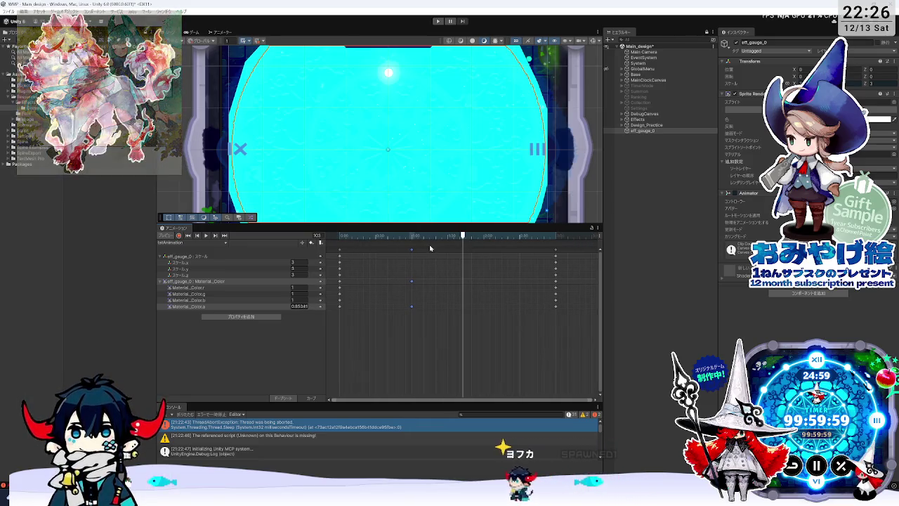
pyautogui.scroll(-3, 356, 159)
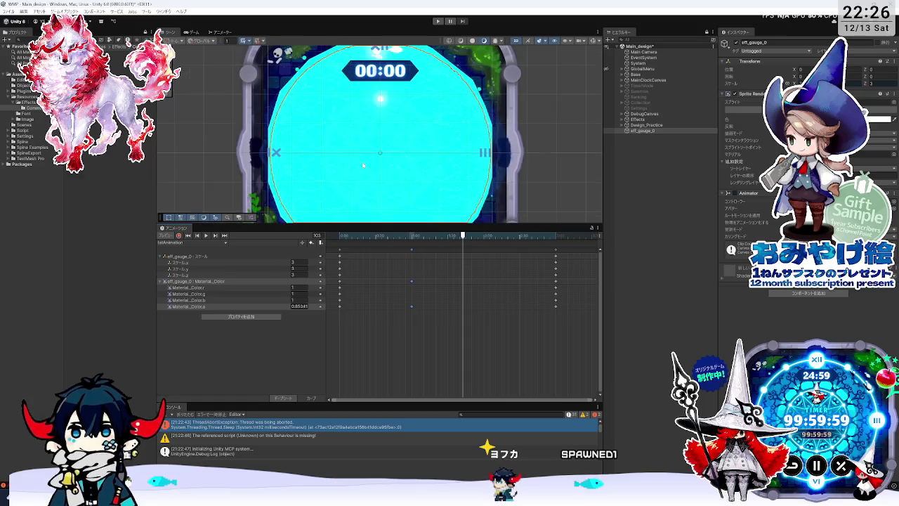
pyautogui.moveTo(344, 236); pyautogui.dragTo(380, 236)
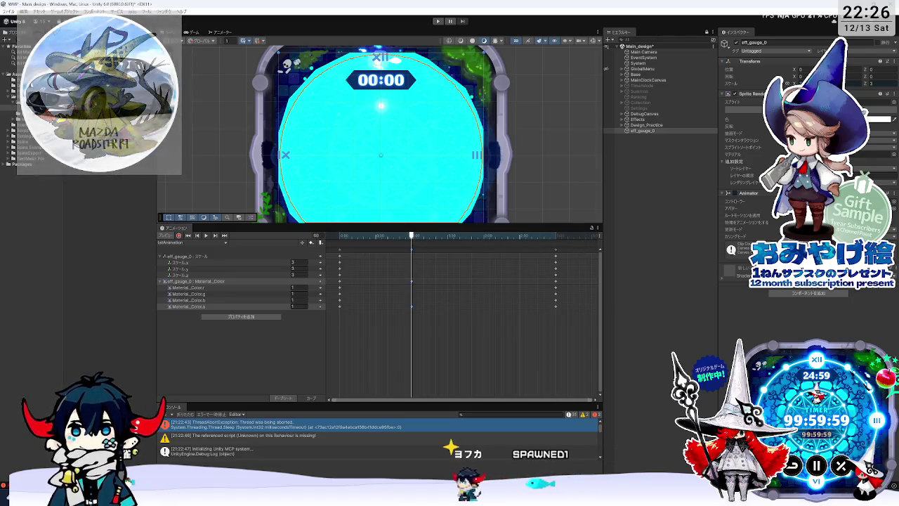
pyautogui.click(434, 129)
pyautogui.scroll(-3, 435, 144)
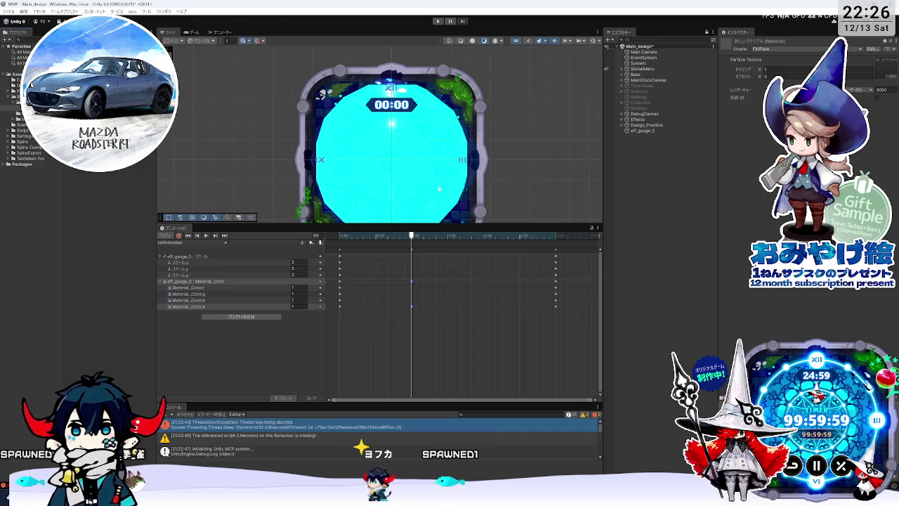
pyautogui.moveTo(439, 224); pyautogui.dragTo(438, 303)
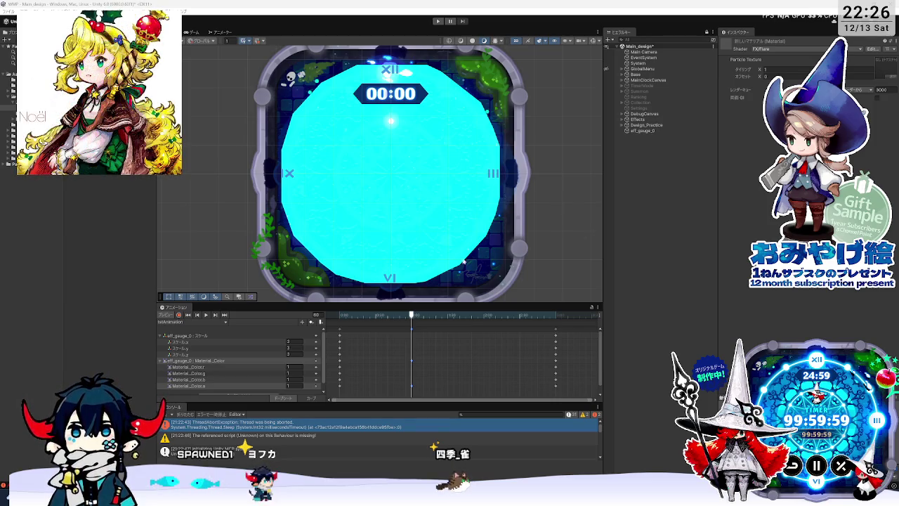
# Scrub the idle animation back toward frame 0, reselect eff_gauge_0, and reopen the material's shader list
pyautogui.moveTo(411, 317)
pyautogui.mouseDown()
pyautogui.moveTo(349, 316)
pyautogui.moveTo(415, 327)
pyautogui.mouseUp()
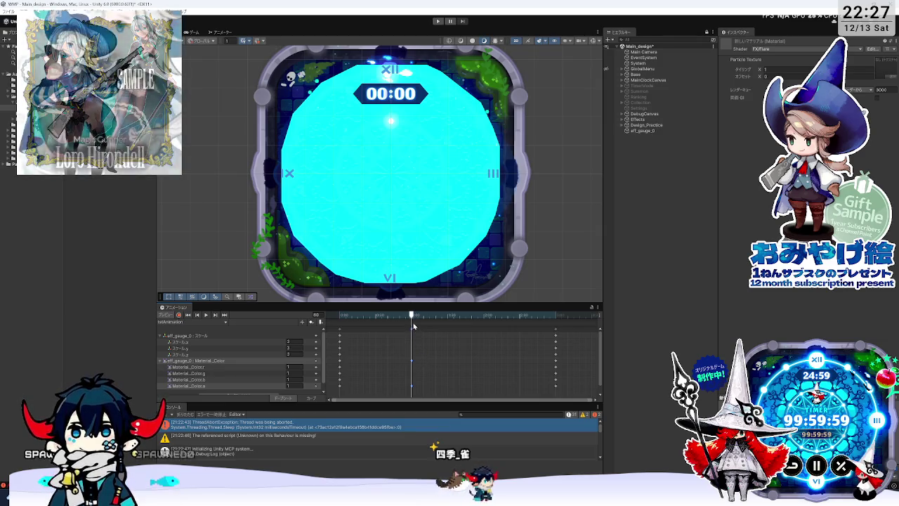
pyautogui.moveTo(457, 317); pyautogui.dragTo(431, 317)
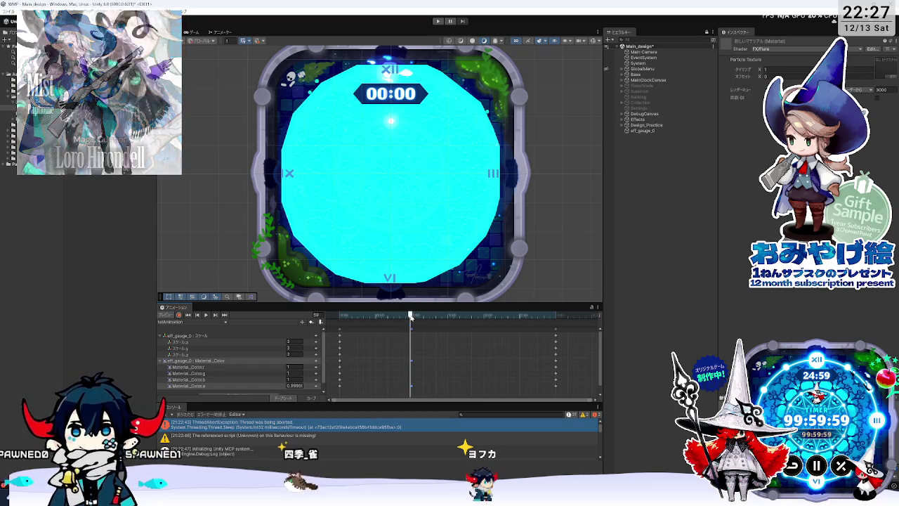
pyautogui.click(412, 329)
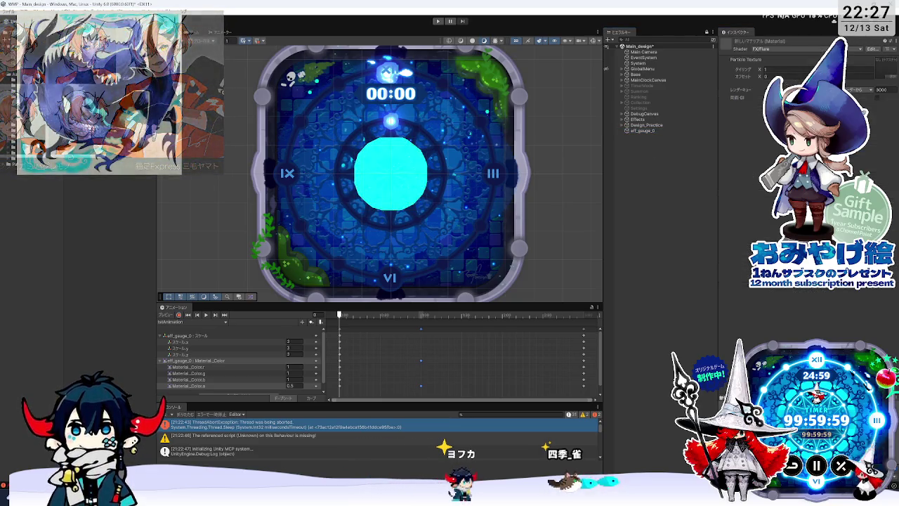
pyautogui.click(638, 131)
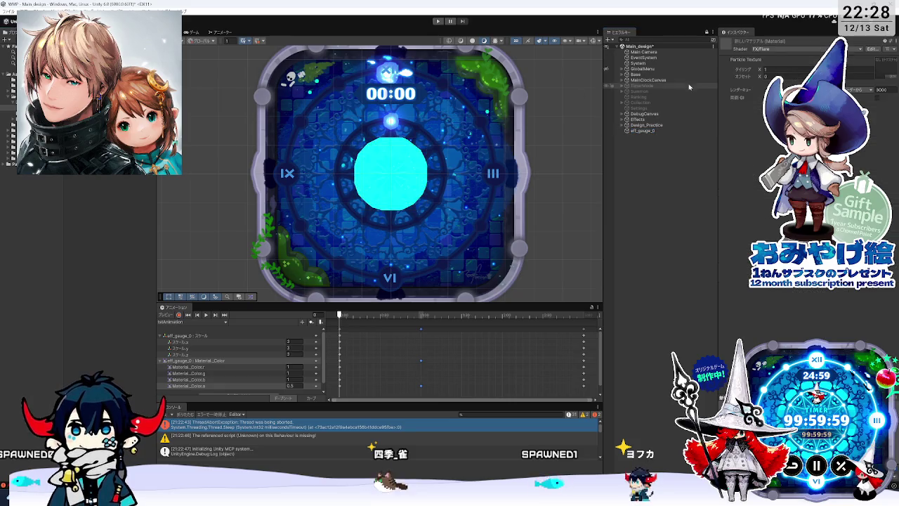
pyautogui.click(770, 49)
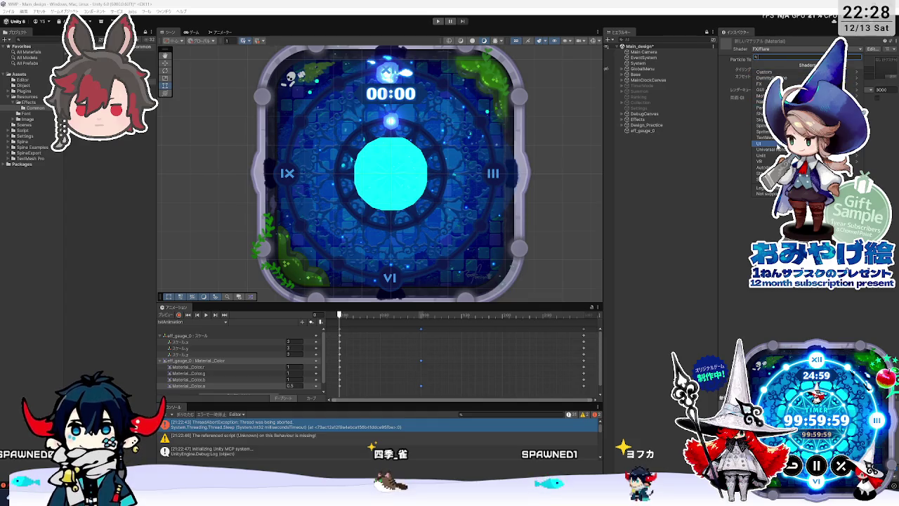
# Browse the UI and Nature shader groups, then apply Particles > Standard Surface to 新しいマテリアル
pyautogui.click(766, 143)
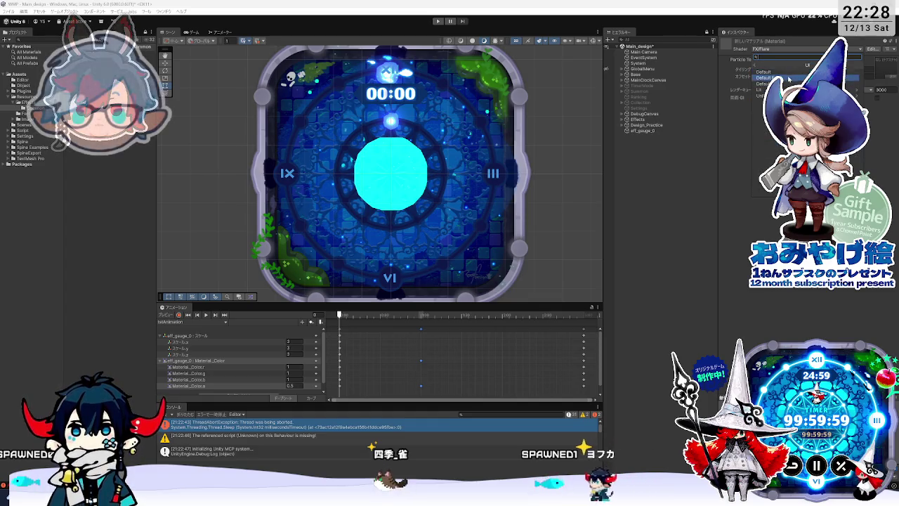
pyautogui.click(762, 64)
pyautogui.click(760, 108)
pyautogui.click(755, 64)
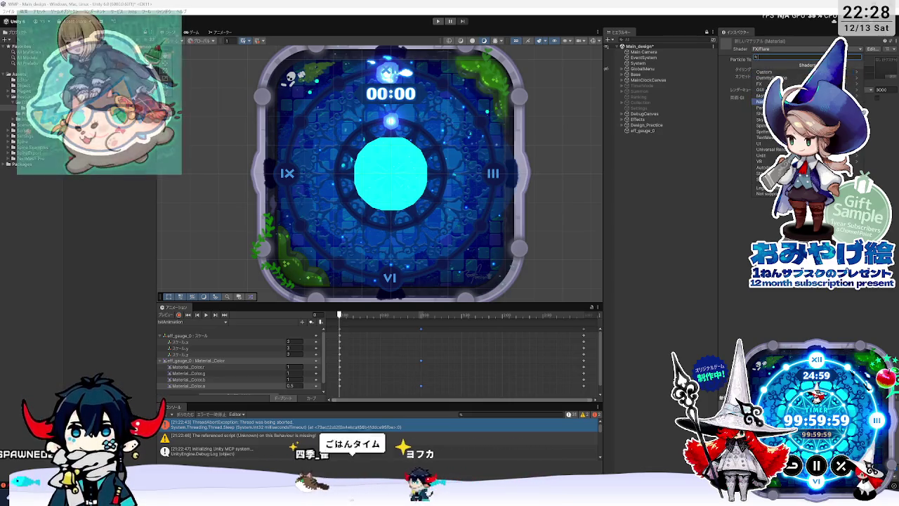
pyautogui.click(760, 113)
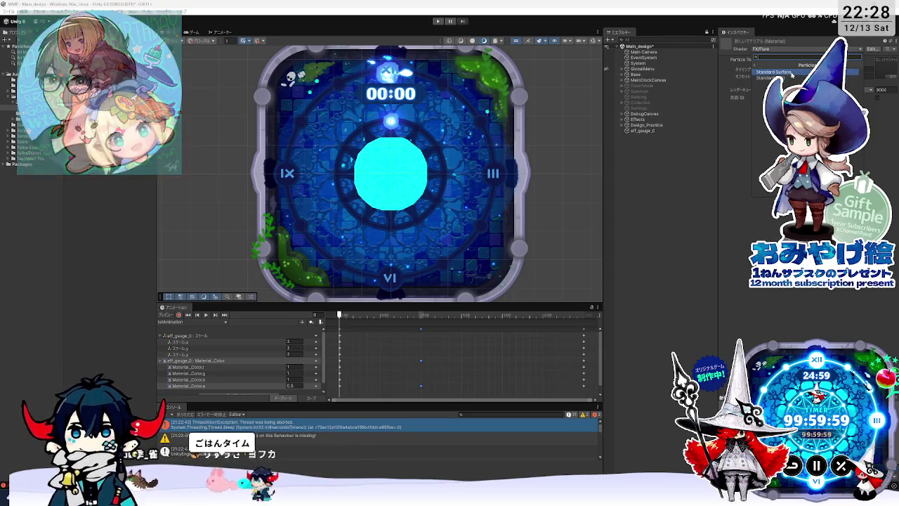
pyautogui.click(798, 73)
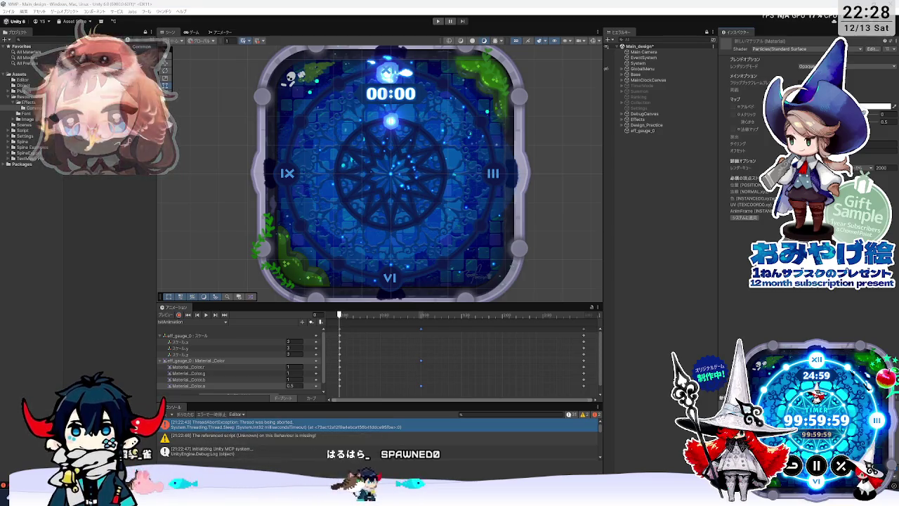
# Scrub the idle animation from near the start to frame 195, widen the scene area, and select eff_gauge_0
pyautogui.moveTo(361, 313)
pyautogui.mouseDown()
pyautogui.moveTo(392, 328)
pyautogui.moveTo(513, 335)
pyautogui.mouseUp()
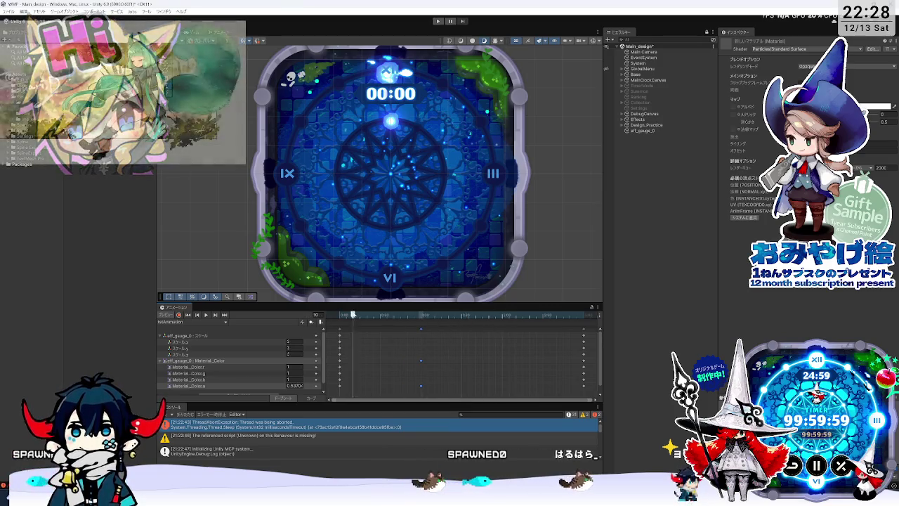
pyautogui.click(419, 314)
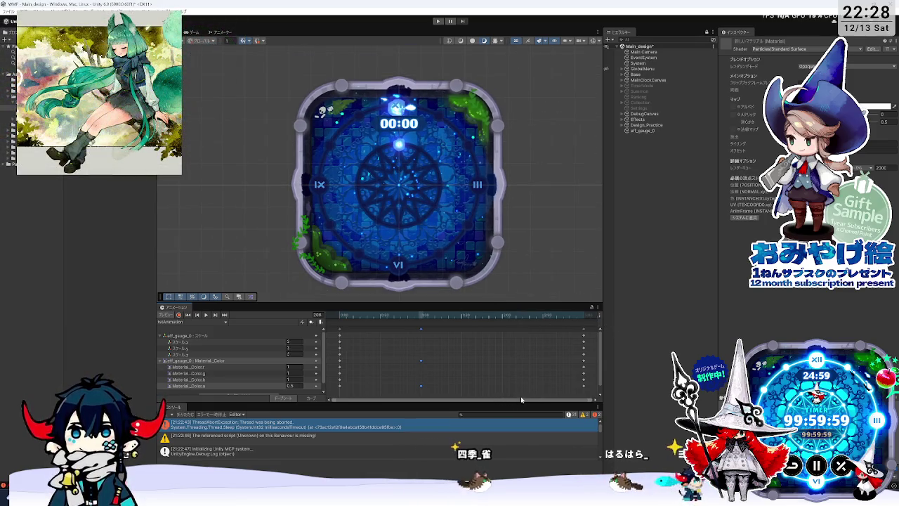
pyautogui.moveTo(604, 175); pyautogui.dragTo(630, 176)
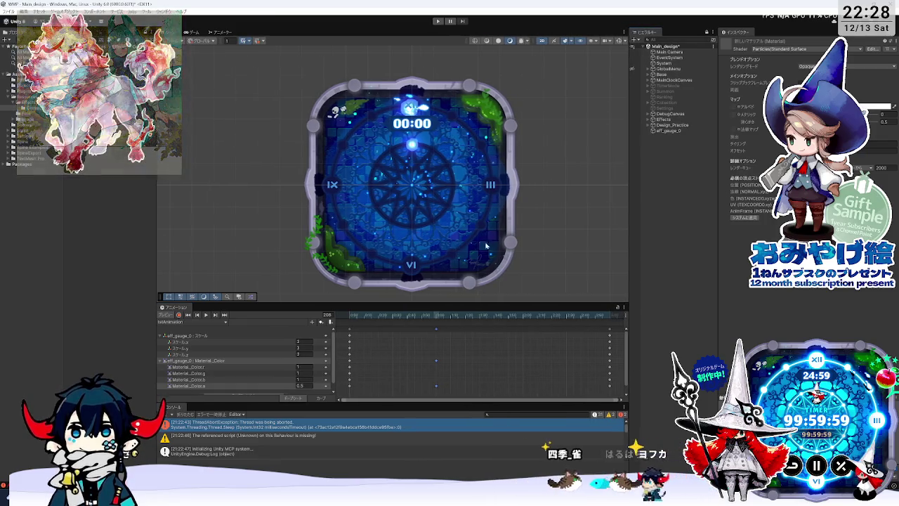
pyautogui.click(355, 315)
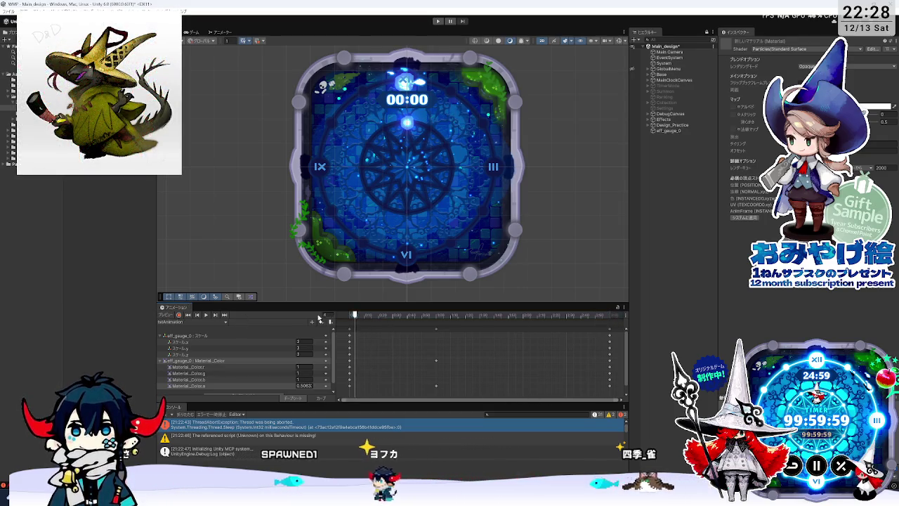
pyautogui.click(624, 316)
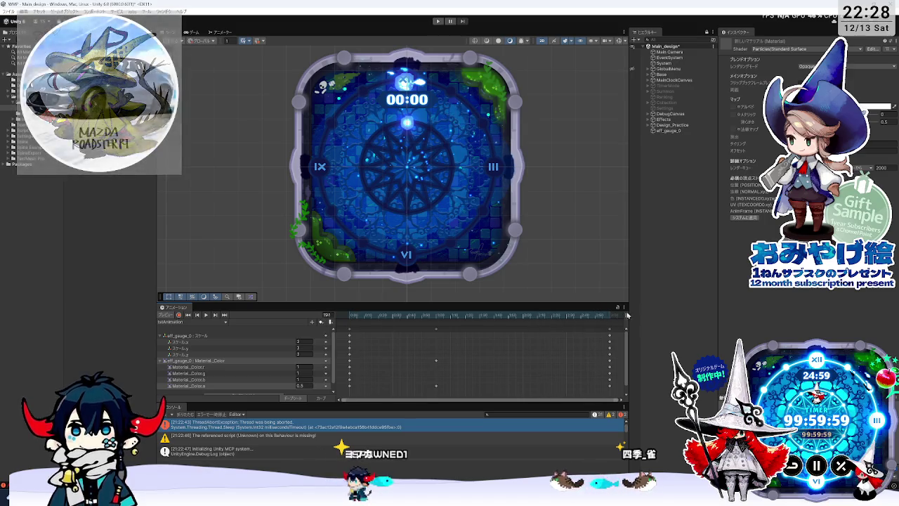
pyautogui.press('space')
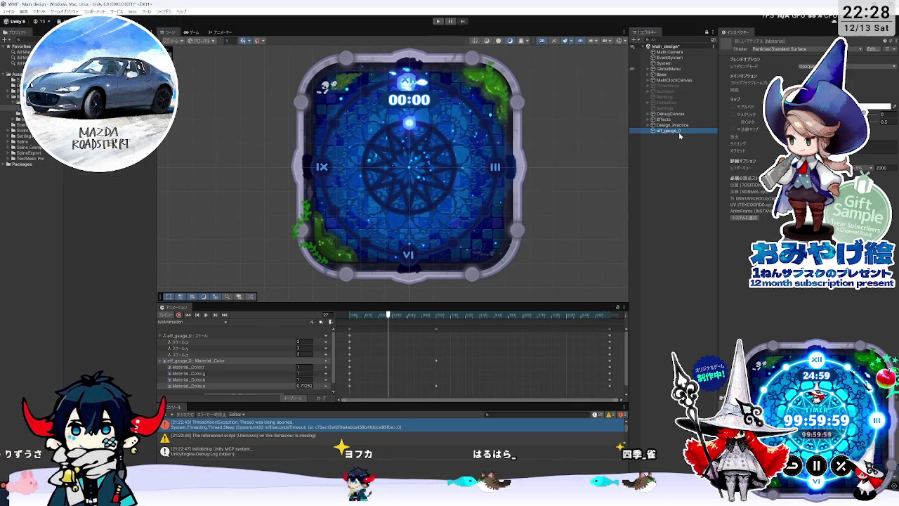
pyautogui.click(679, 133)
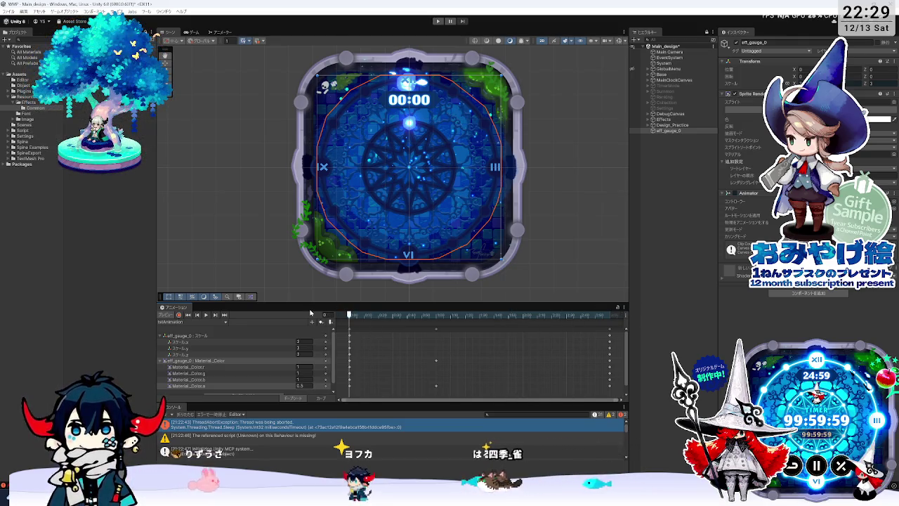
# Show the material 新しいマテリアル's Particles/Standard Surface settings, then select eff_gauge_0 to compare
pyautogui.click(49, 113)
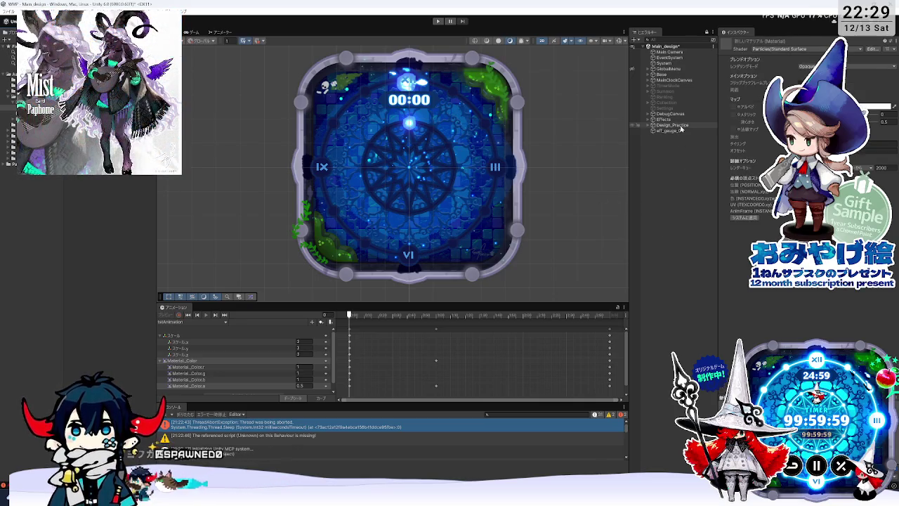
pyautogui.click(679, 129)
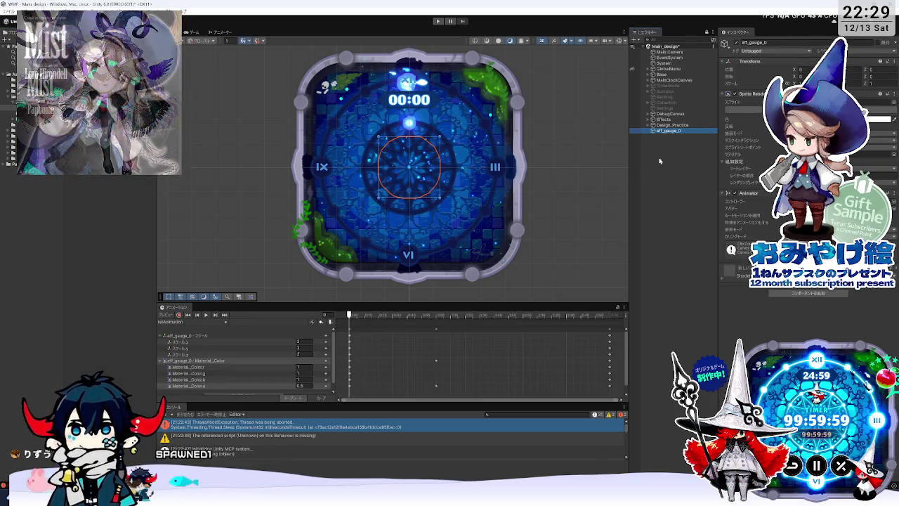
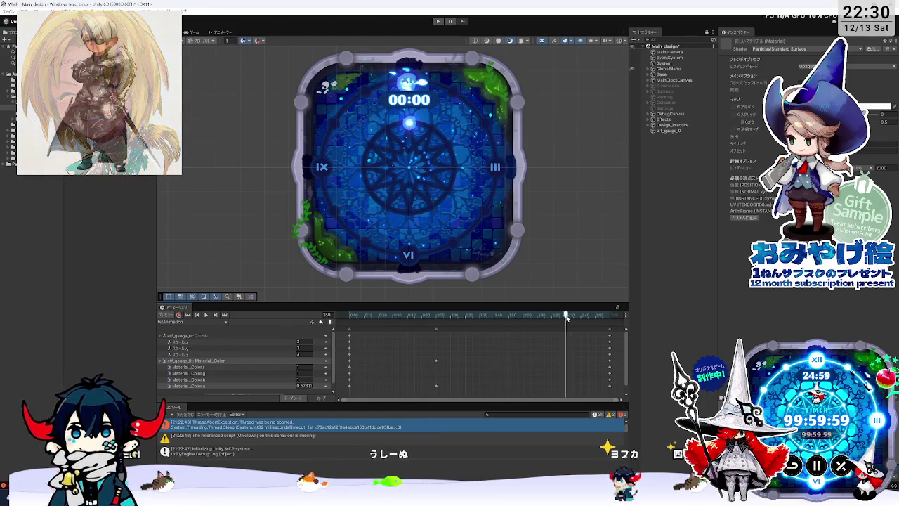
# Inspect eff_gauge_0 and its idle animation clip, scrubbing the animation to frame 105
pyautogui.click(667, 131)
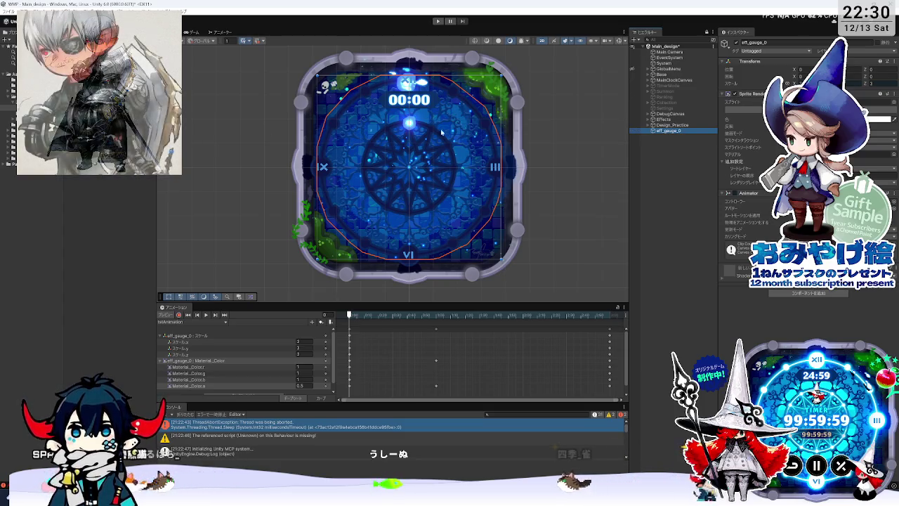
pyautogui.click(638, 160)
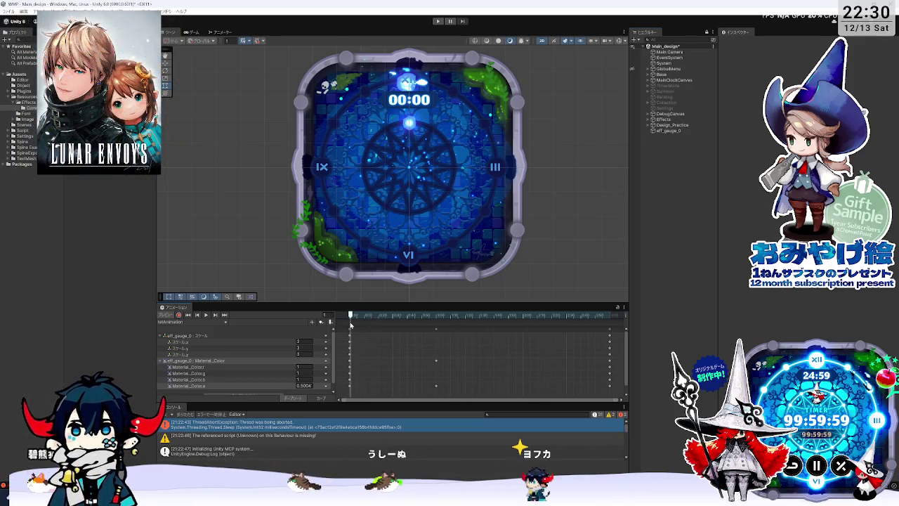
pyautogui.moveTo(360, 317); pyautogui.dragTo(314, 320)
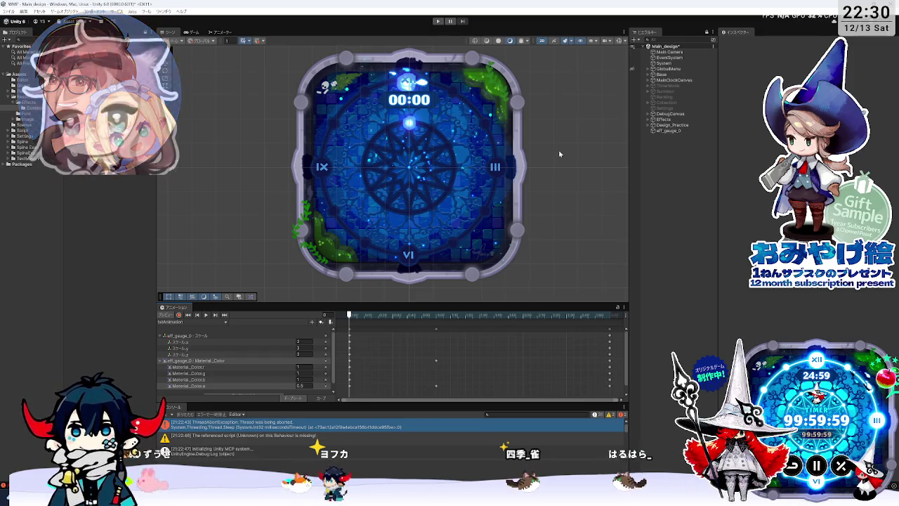
pyautogui.moveTo(565, 148)
pyautogui.mouseDown()
pyautogui.moveTo(517, 156)
pyautogui.moveTo(542, 155)
pyautogui.mouseUp()
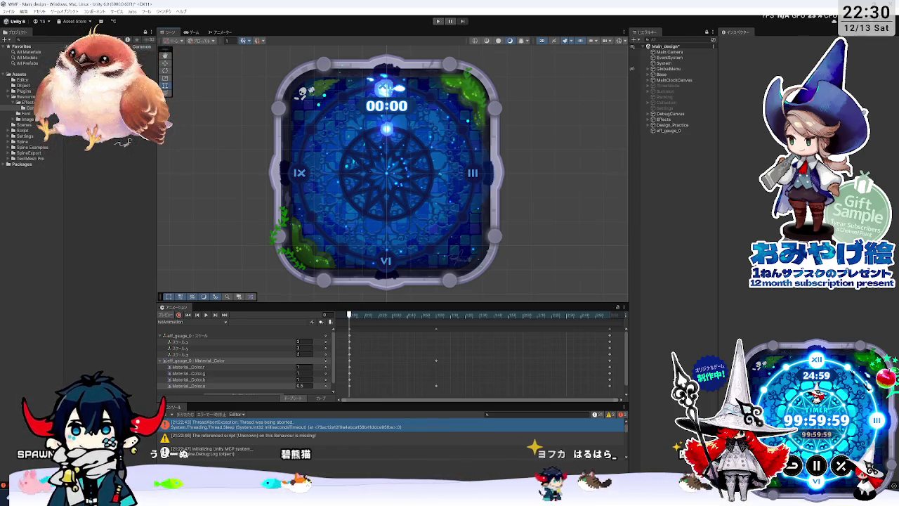
pyautogui.click(622, 184)
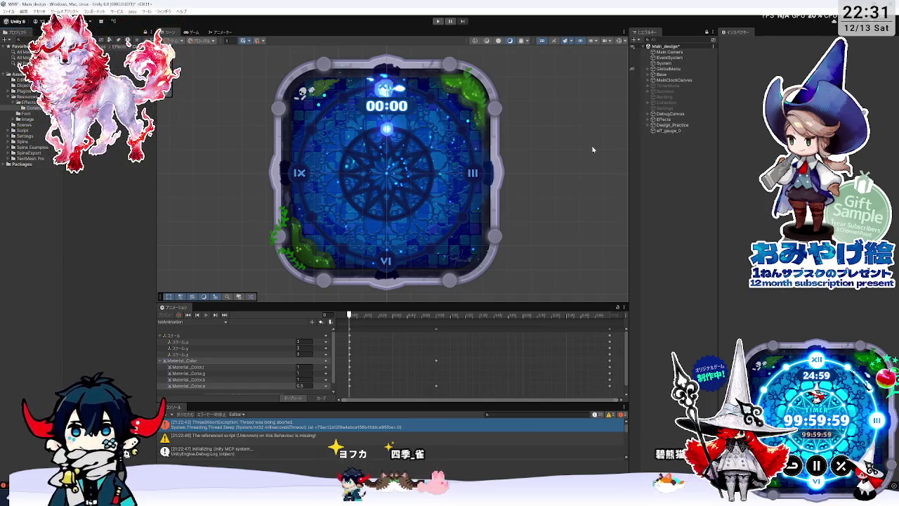
pyautogui.moveTo(351, 315); pyautogui.dragTo(501, 316)
# Bring Fork in front of Unity, then reposition and slightly shrink its window
pyautogui.hotkey('alt', 'Tab')
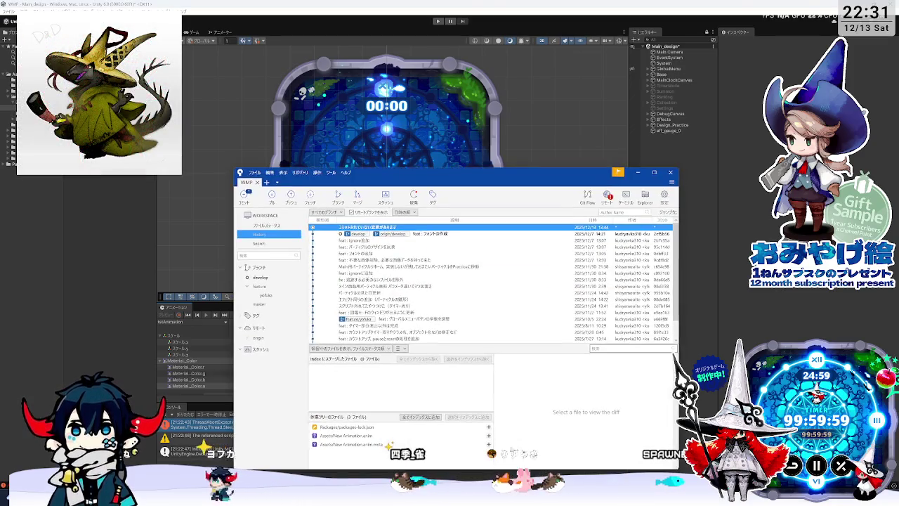
pyautogui.moveTo(419, 160); pyautogui.dragTo(408, 150)
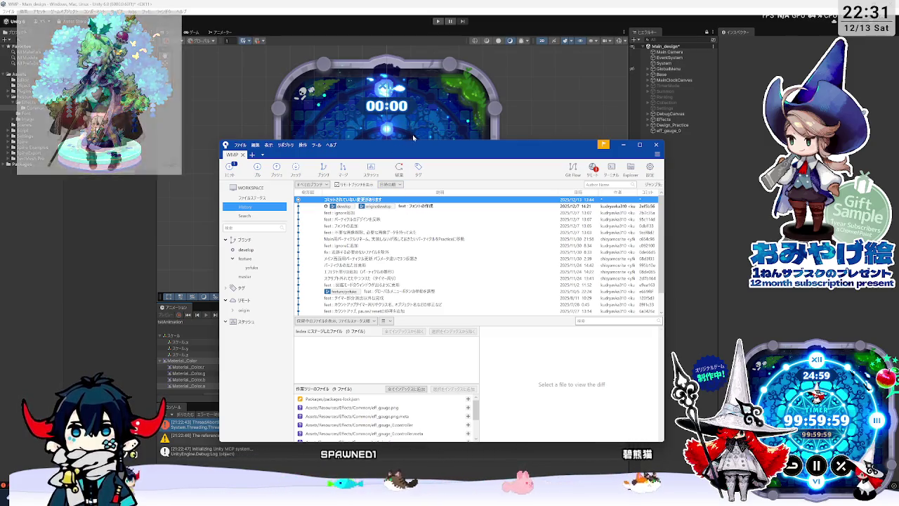
pyautogui.moveTo(422, 146); pyautogui.dragTo(399, 110)
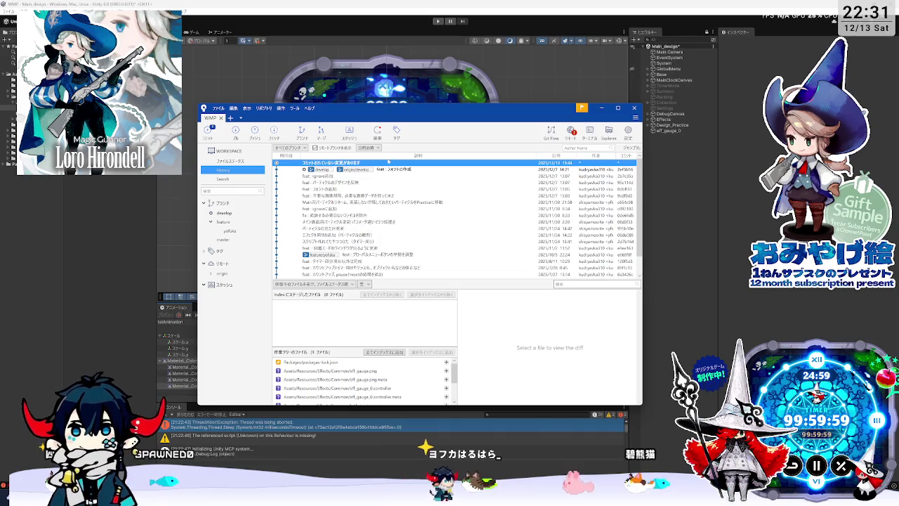
pyautogui.moveTo(471, 119); pyautogui.dragTo(474, 163)
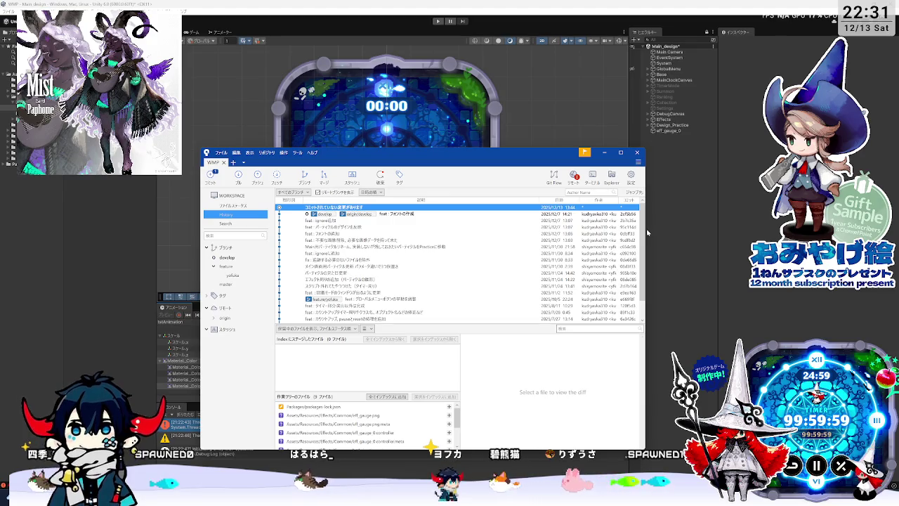
pyautogui.moveTo(538, 152); pyautogui.dragTo(536, 150)
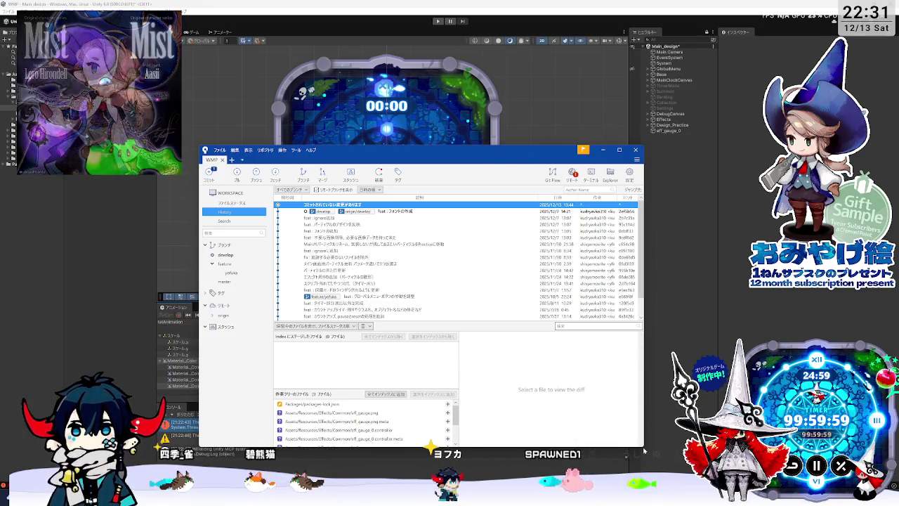
pyautogui.moveTo(643, 446); pyautogui.dragTo(624, 436)
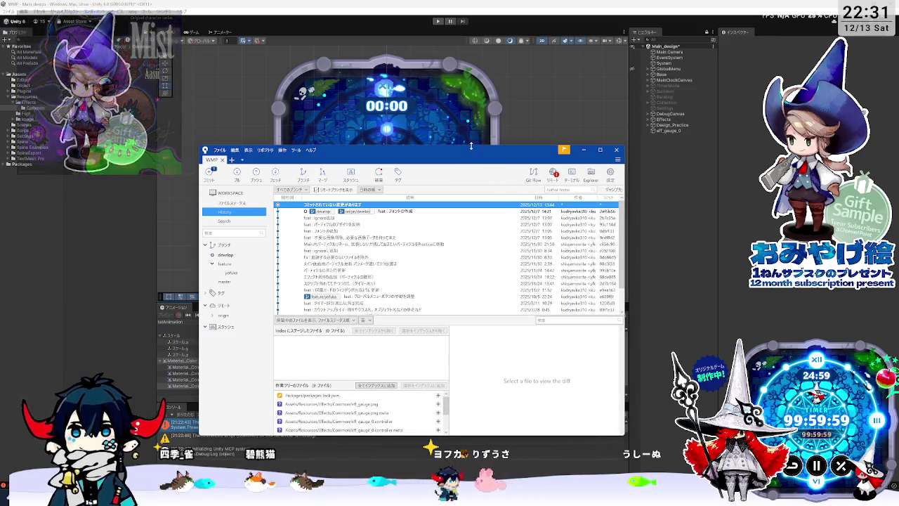
pyautogui.moveTo(474, 152); pyautogui.dragTo(510, 145)
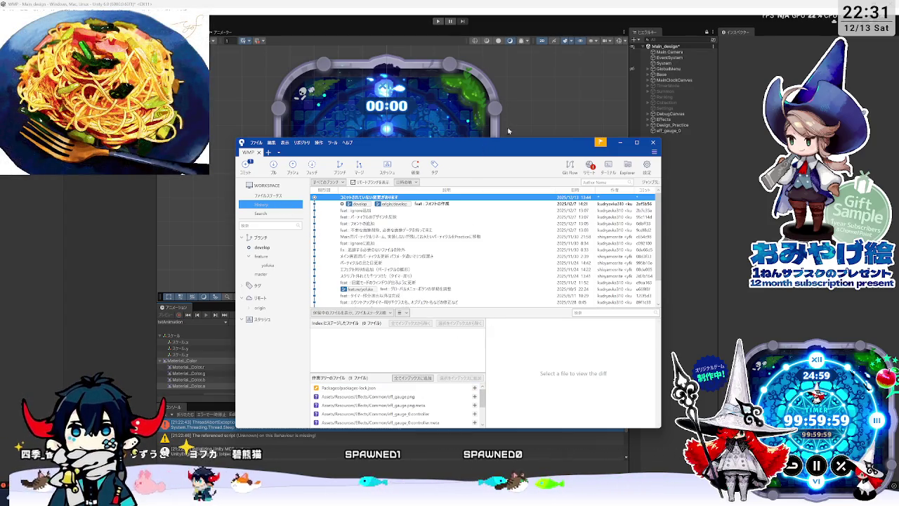
# Make the Fork window taller and show File Status with the uncommitted changes
pyautogui.hotkey('alt', 'Tab')
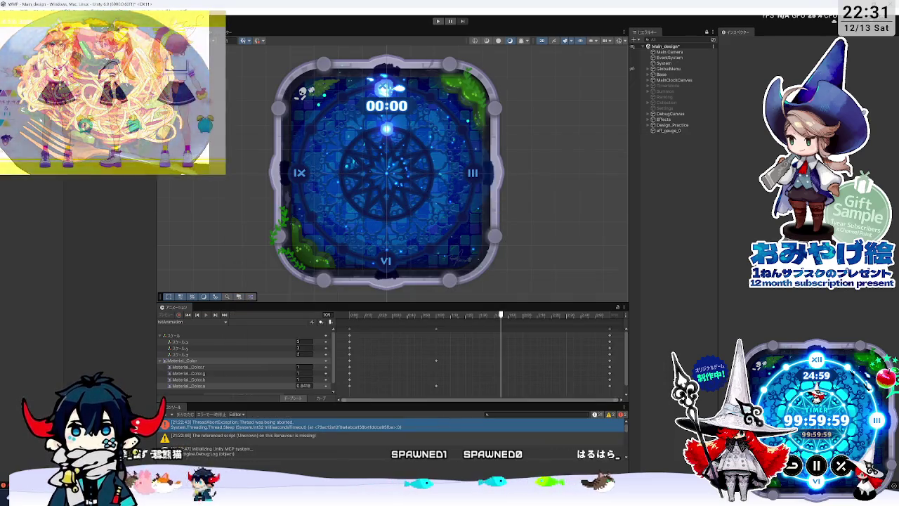
pyautogui.hotkey('alt', 'Tab')
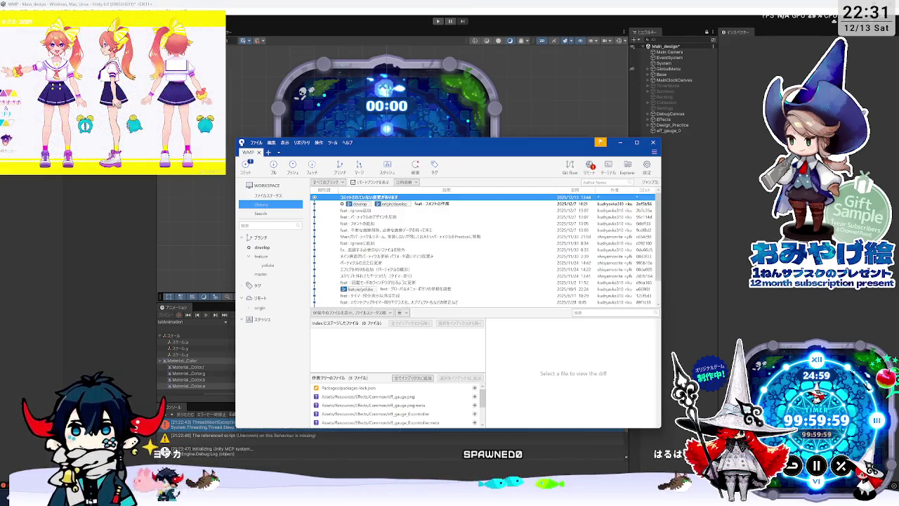
pyautogui.moveTo(400, 138); pyautogui.dragTo(399, 70)
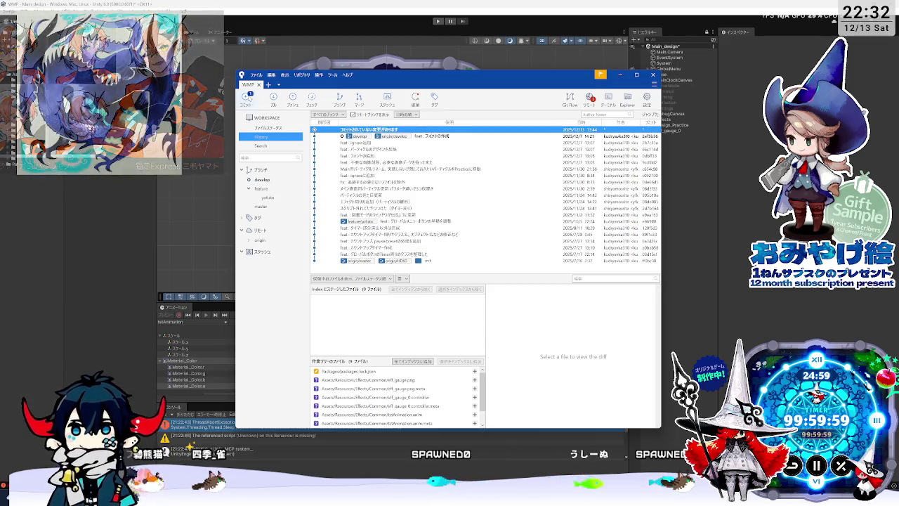
pyautogui.hotkey('ctrl', '1')
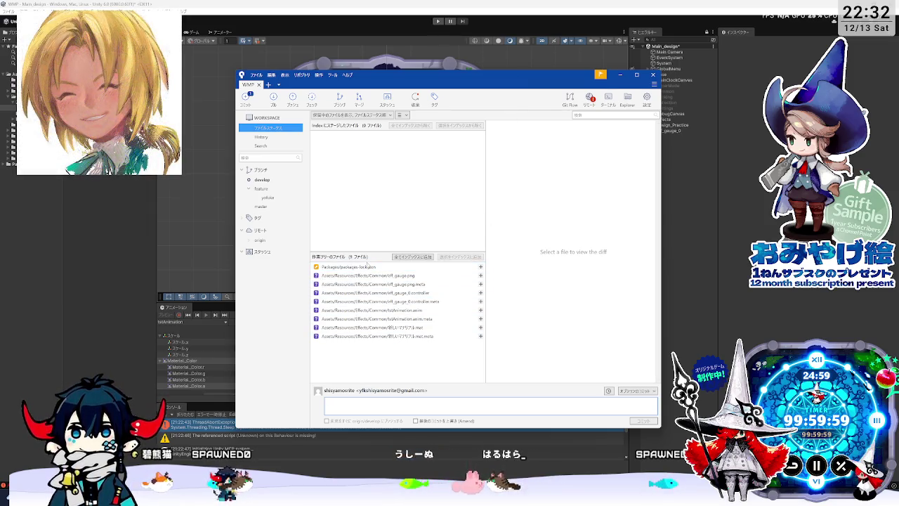
# Delete the untracked eff_gauge files from the unstaged list
pyautogui.click(365, 268)
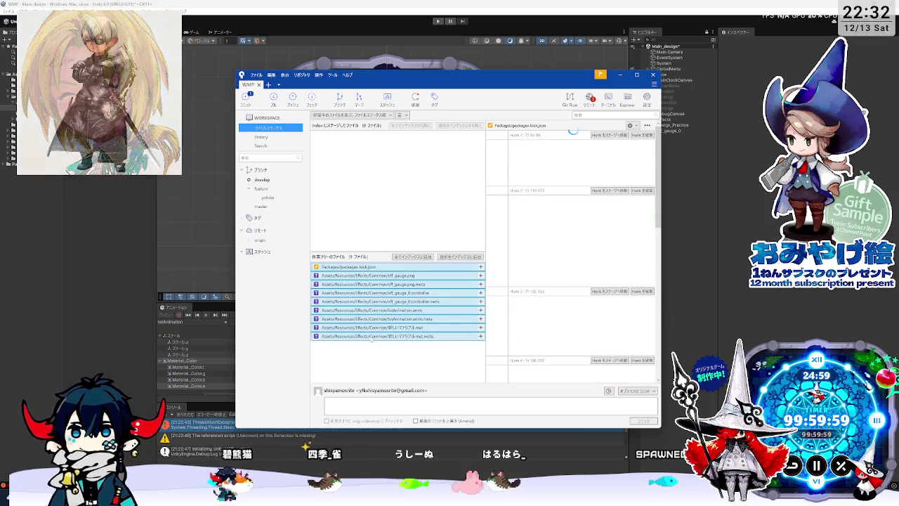
pyautogui.rightClick(368, 332)
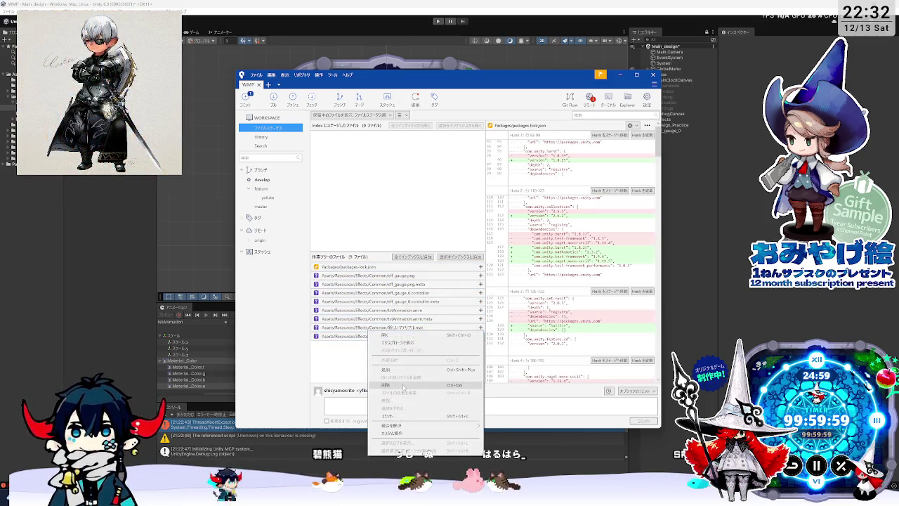
pyautogui.click(404, 386)
pyautogui.press('Return')
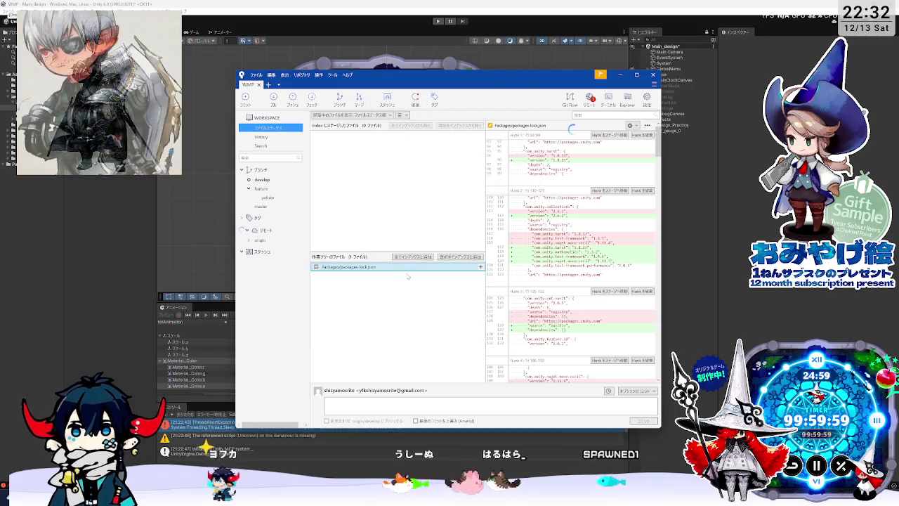
# Discard the packages-lock.json changes and close Fork
pyautogui.rightClick(381, 270)
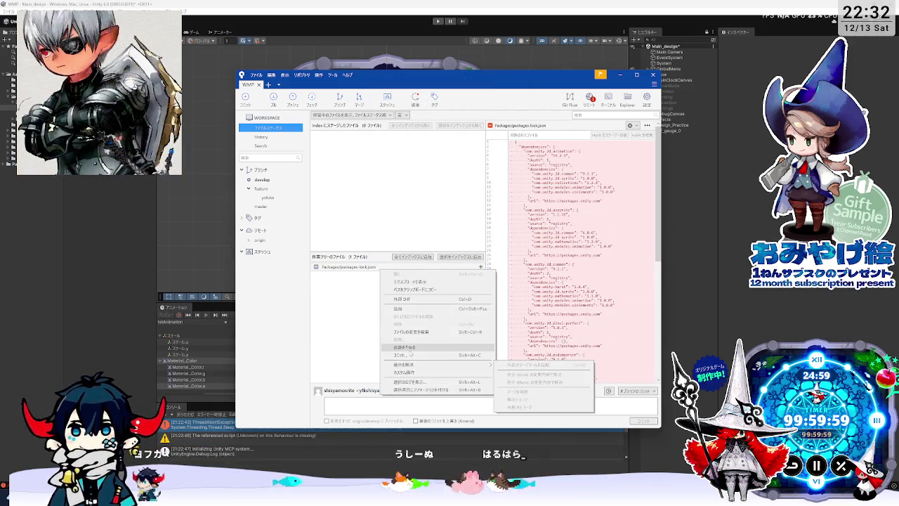
pyautogui.click(411, 331)
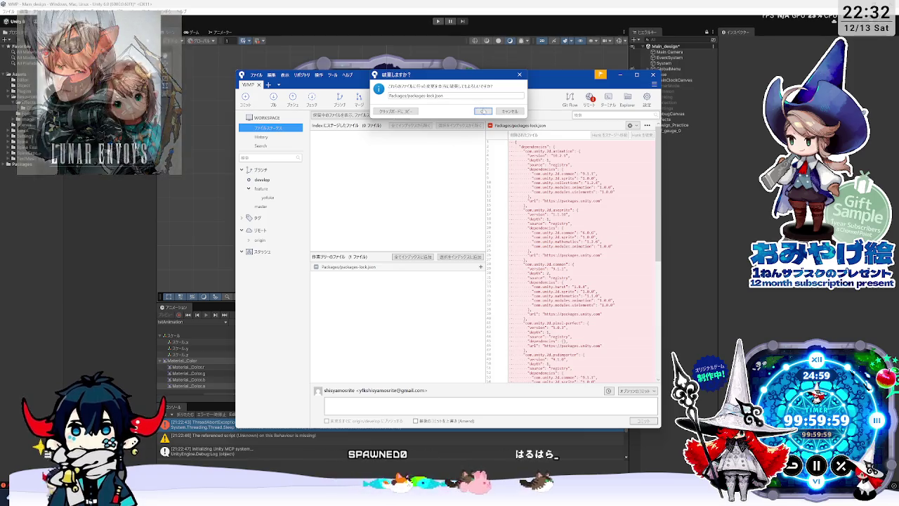
pyautogui.click(483, 111)
pyautogui.click(120, 267)
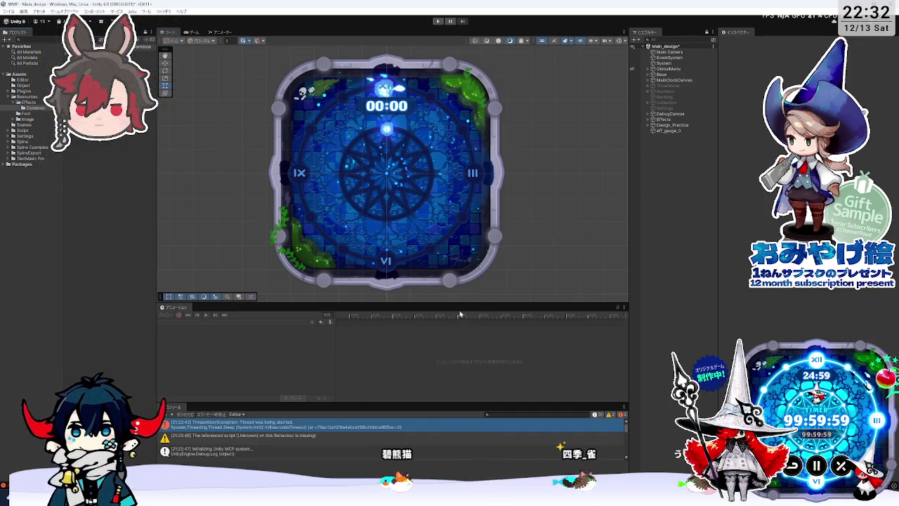
# Enlarge the scene view and check the eff_gauge_0 object and the eff_gauge.png file
pyautogui.moveTo(460, 303); pyautogui.dragTo(459, 347)
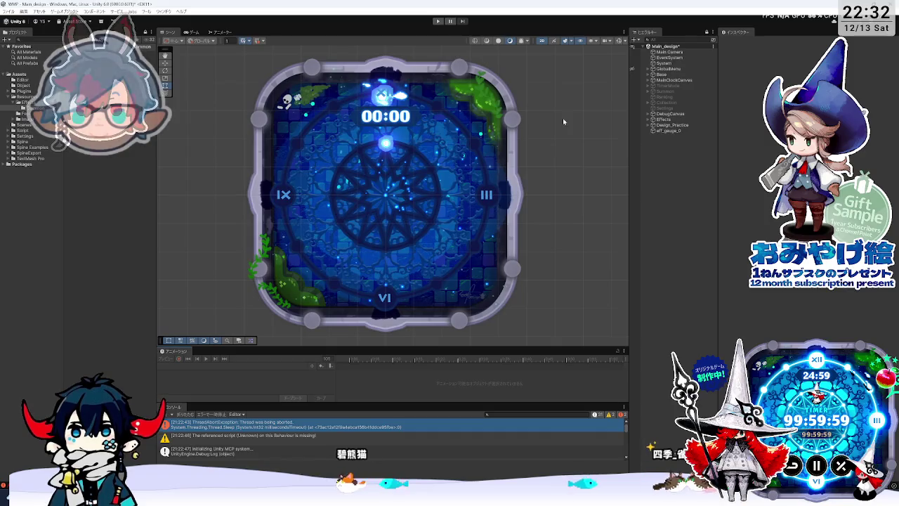
pyautogui.click(665, 132)
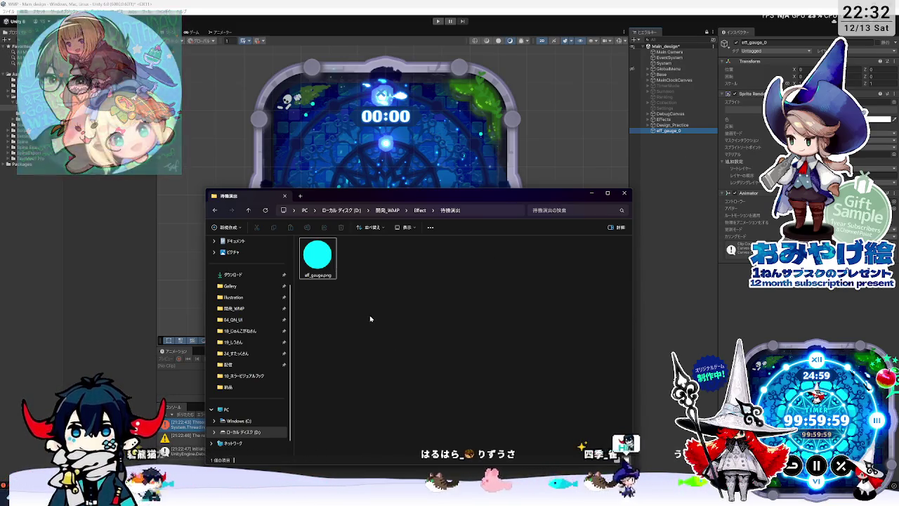
pyautogui.click(318, 257)
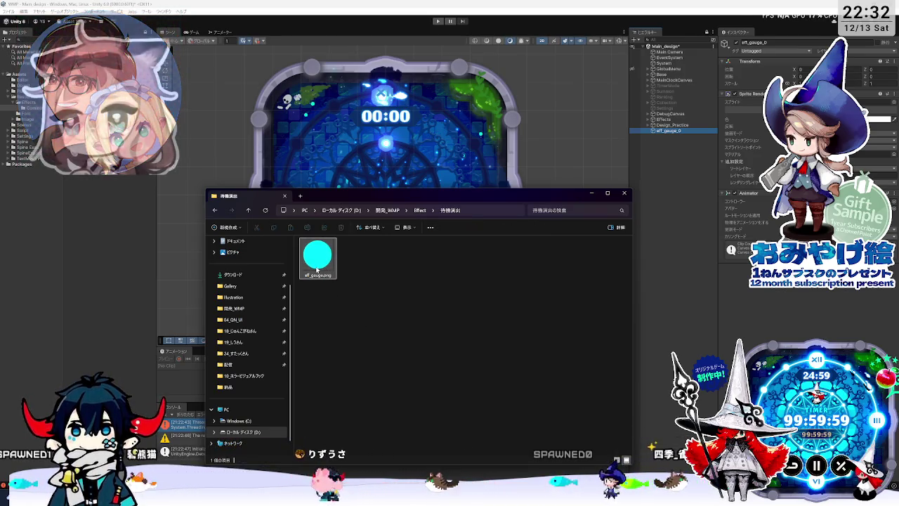
pyautogui.click(337, 329)
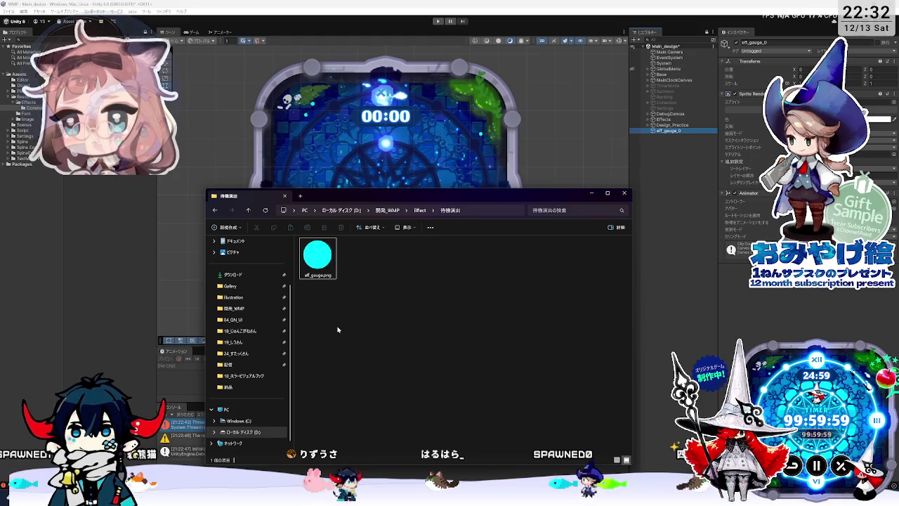
pyautogui.click(25, 112)
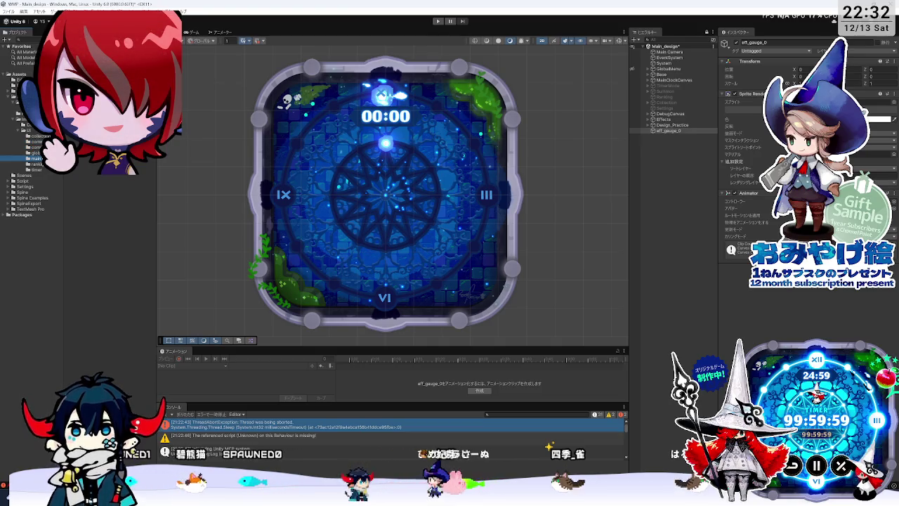
# Browse the timer and ranking asset folders, then bring up the task notes and the gauge image folder
pyautogui.click(42, 170)
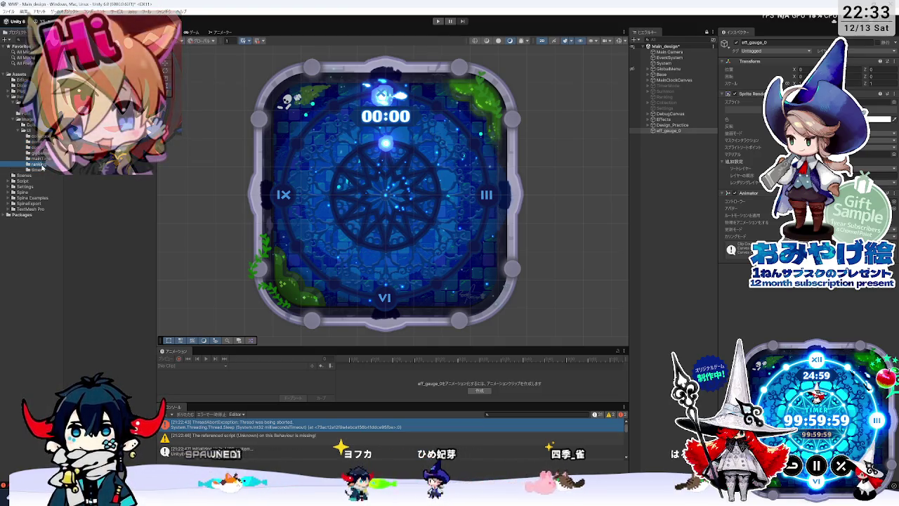
pyautogui.click(42, 164)
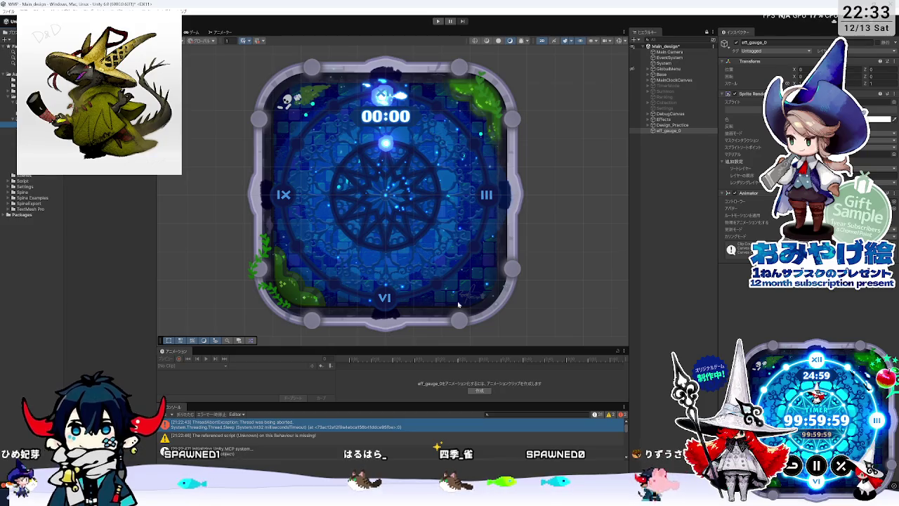
pyautogui.hotkey('alt', 'Tab')
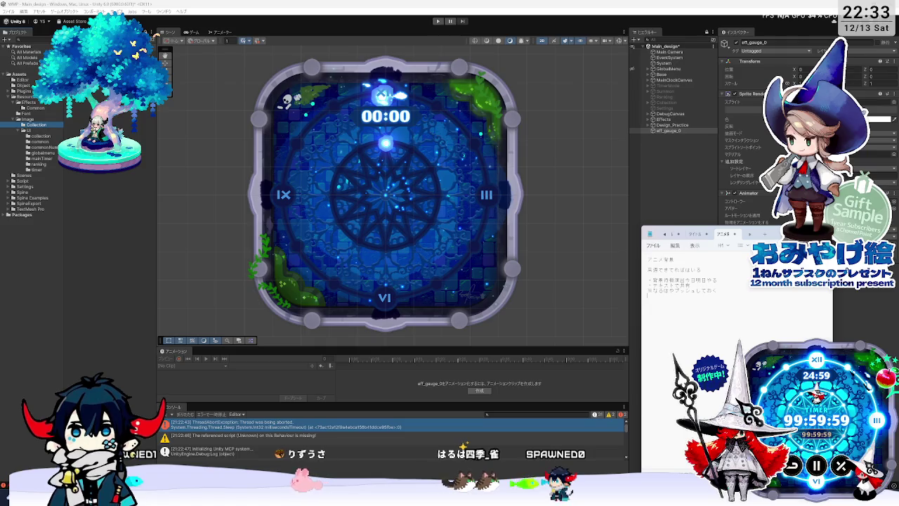
pyautogui.hotkey('alt', 'Tab')
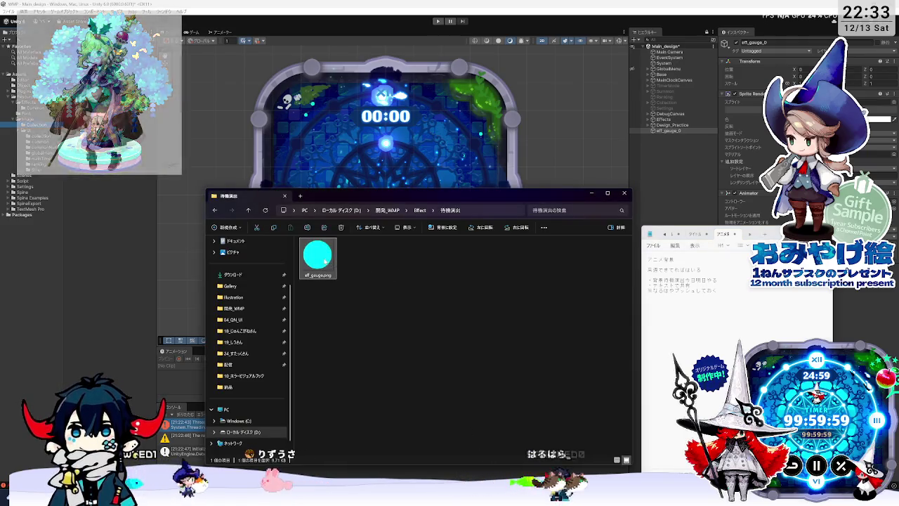
# Rename eff_gauge.png to eff_gauge_01.png in 待機演出, then switch to Photoshop
pyautogui.click(317, 257)
pyautogui.press('F2')
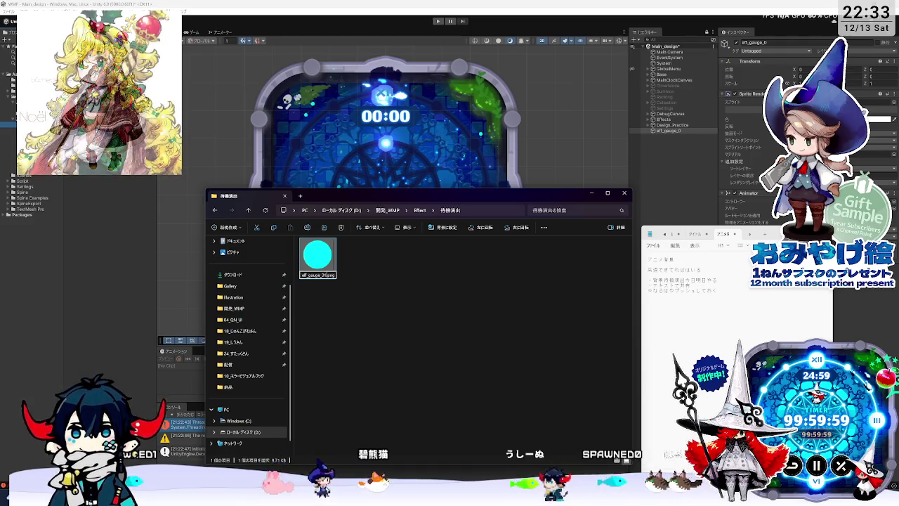
pyautogui.click(390, 261)
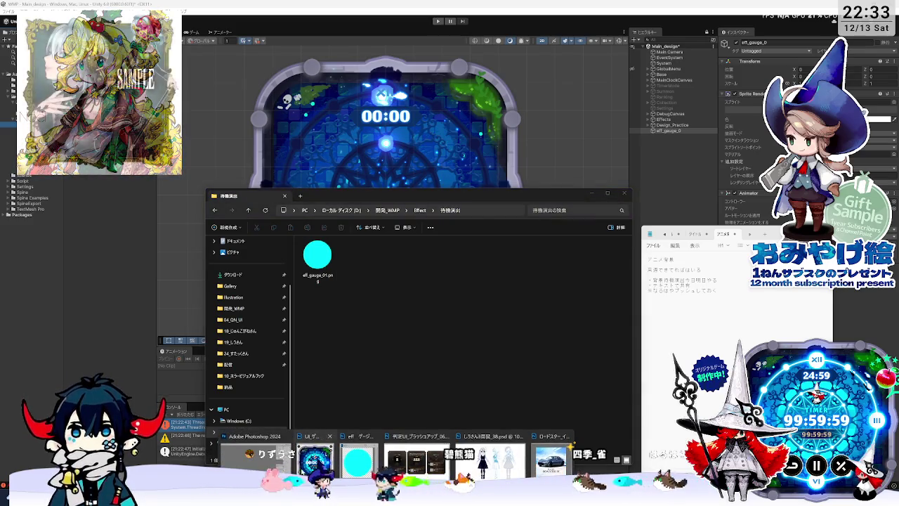
pyautogui.click(394, 474)
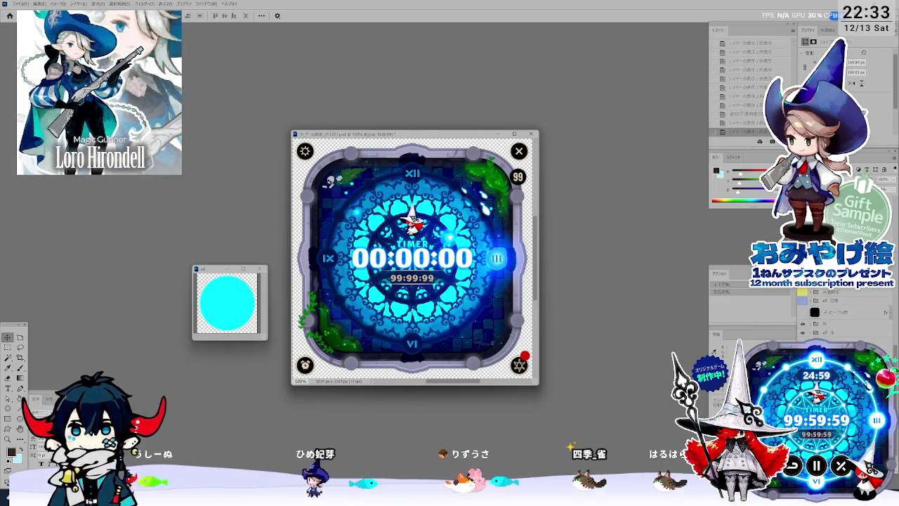
# Duplicate the circle layer into its own document and fill it vivid cyan
pyautogui.doubleClick(814, 312)
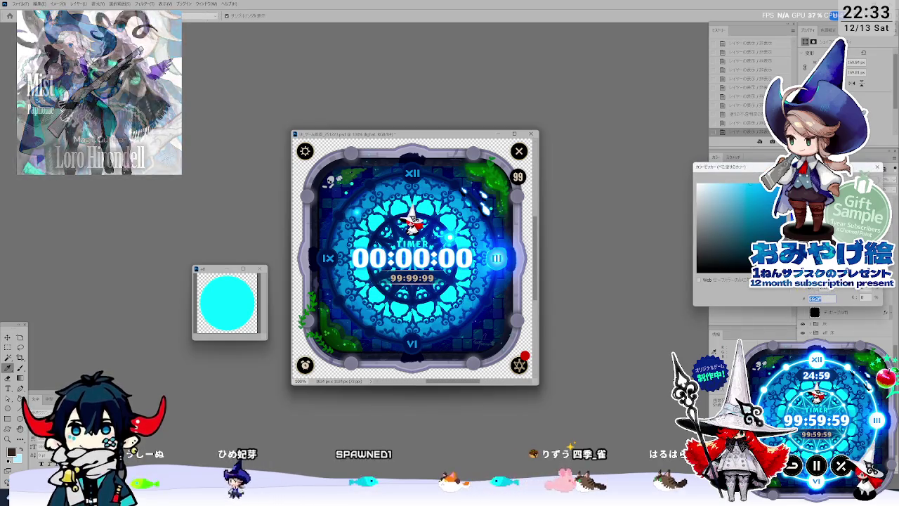
pyautogui.press('Return')
pyautogui.rightClick(816, 312)
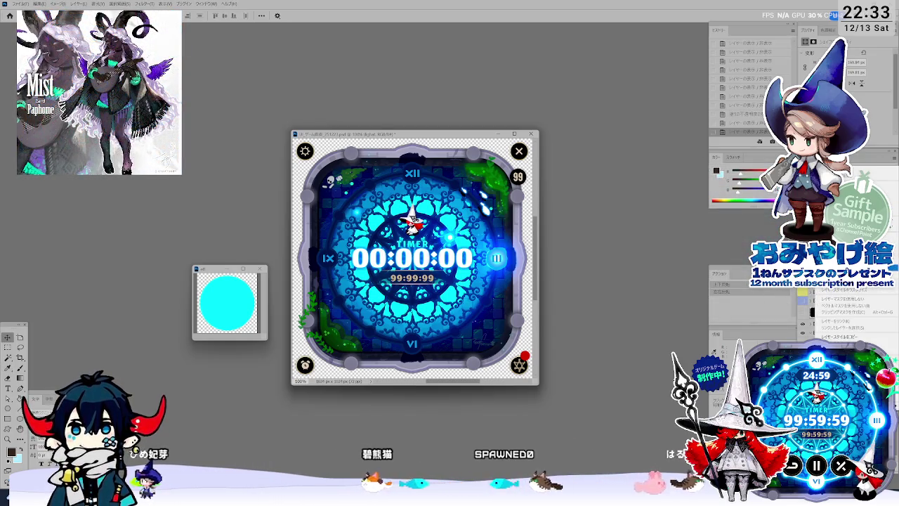
pyautogui.click(836, 294)
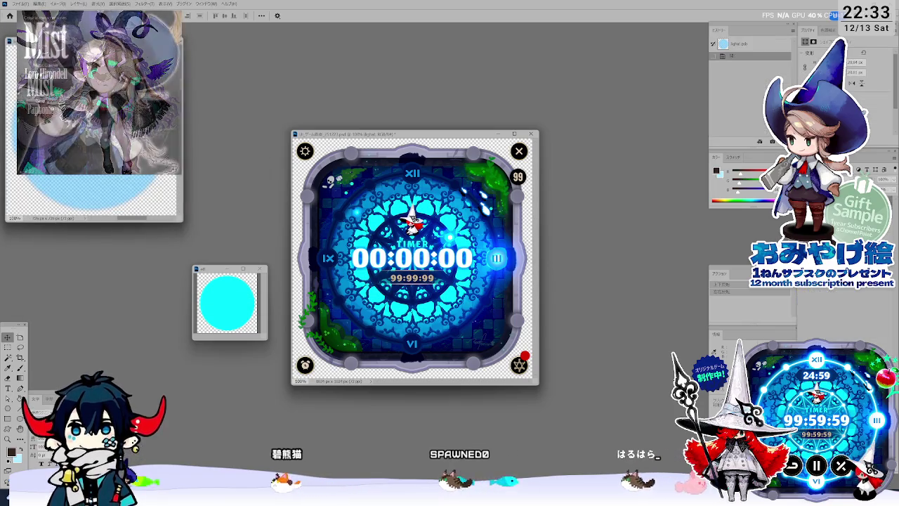
pyautogui.moveTo(91, 40)
pyautogui.mouseDown()
pyautogui.moveTo(467, 295)
pyautogui.moveTo(413, 321)
pyautogui.moveTo(416, 264)
pyautogui.mouseUp()
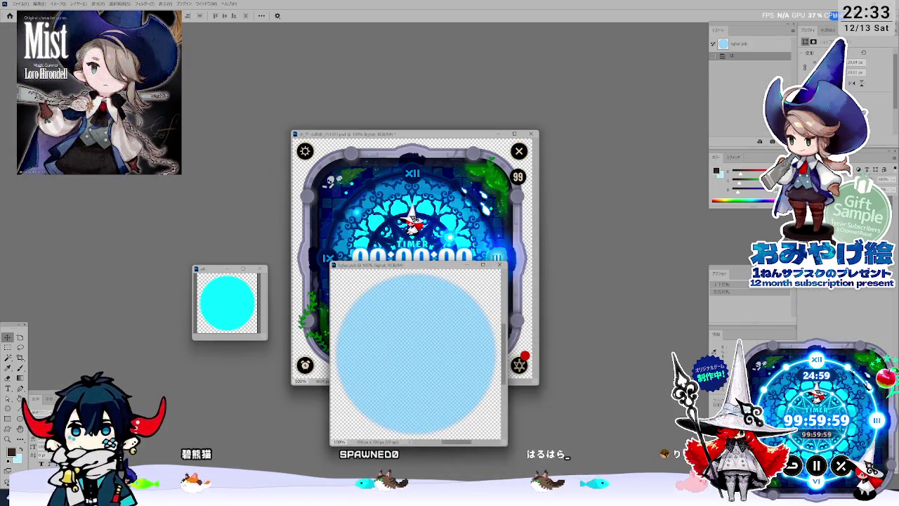
pyautogui.hotkey('shift', 'alt', 'BackSpace')
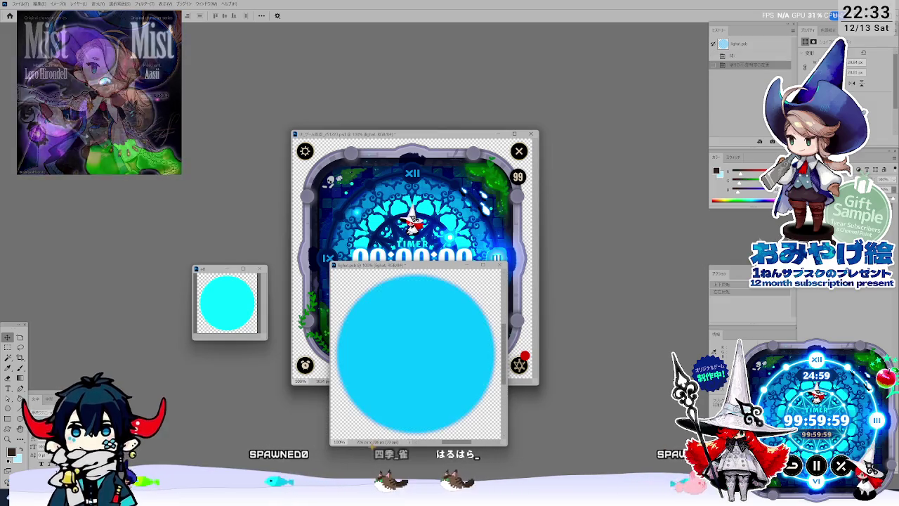
# Enlarge the circle image to 256% (1859 × 1859 px) and place it below the timer artwork
pyautogui.hotkey('ctrl', 'Tab')
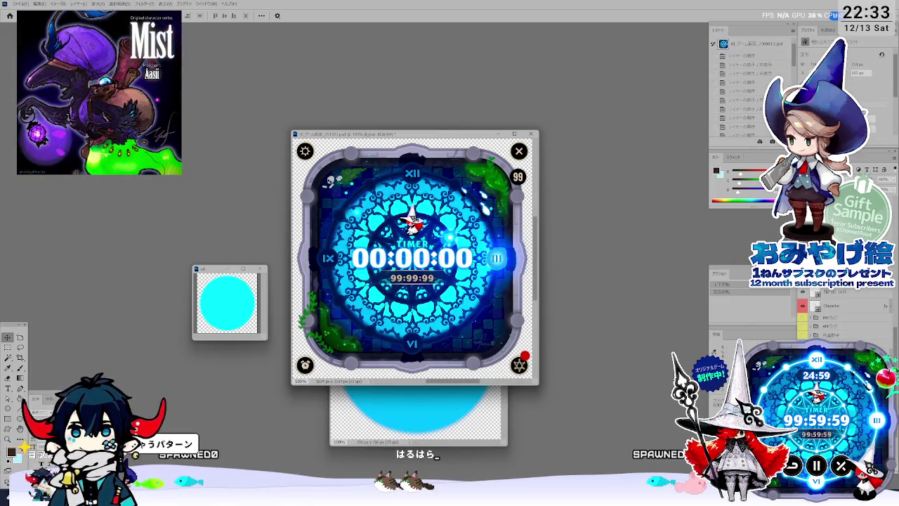
pyautogui.hotkey('ctrl', 'Tab')
pyautogui.hotkey('ctrl', 'alt', 'i')
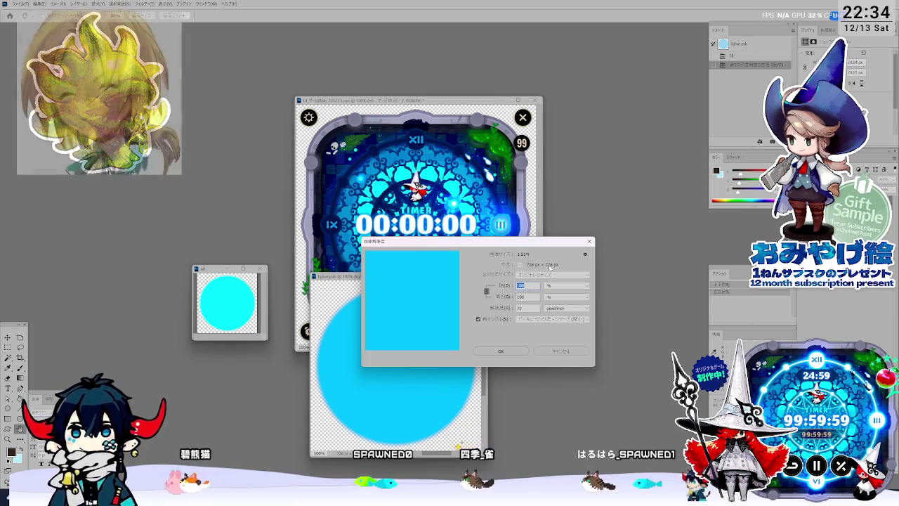
pyautogui.write('256')
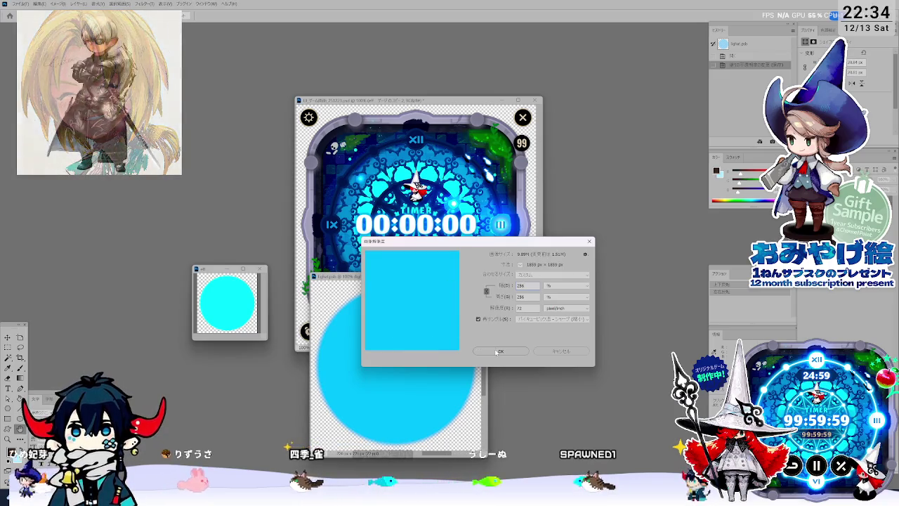
pyautogui.click(476, 349)
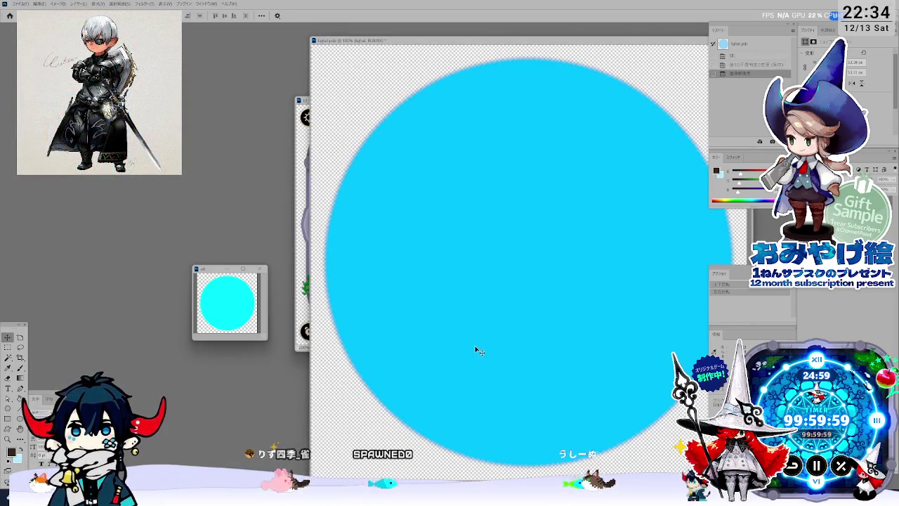
pyautogui.hotkey('ctrl', '-')
pyautogui.hotkey('ctrl', '-')
pyautogui.hotkey('ctrl', '-')
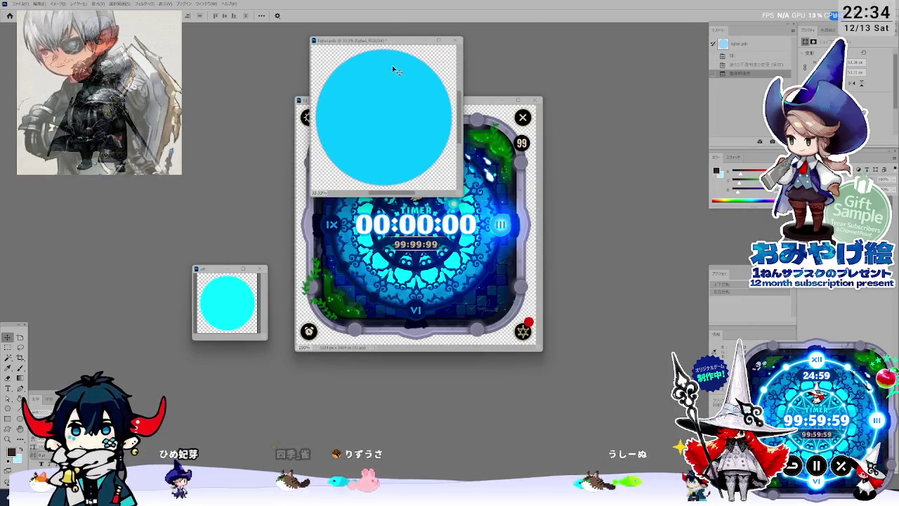
pyautogui.moveTo(385, 42); pyautogui.dragTo(394, 308)
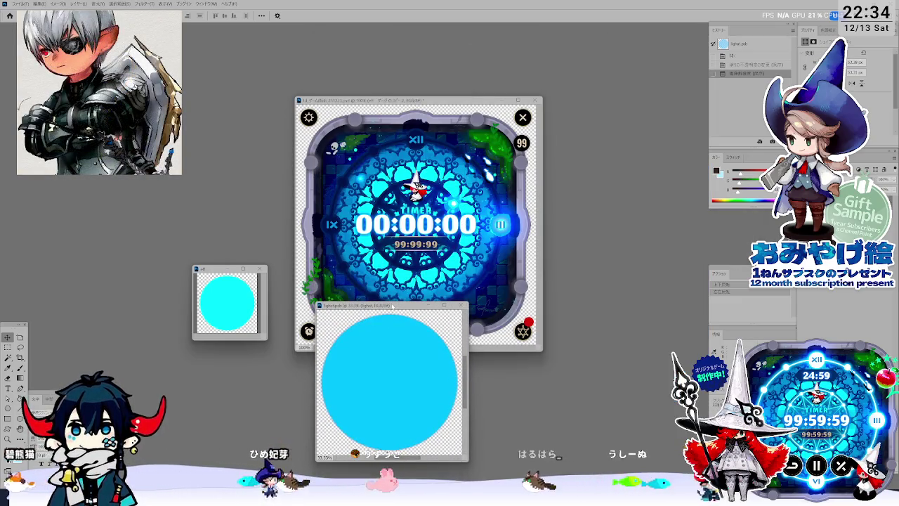
pyautogui.click(394, 298)
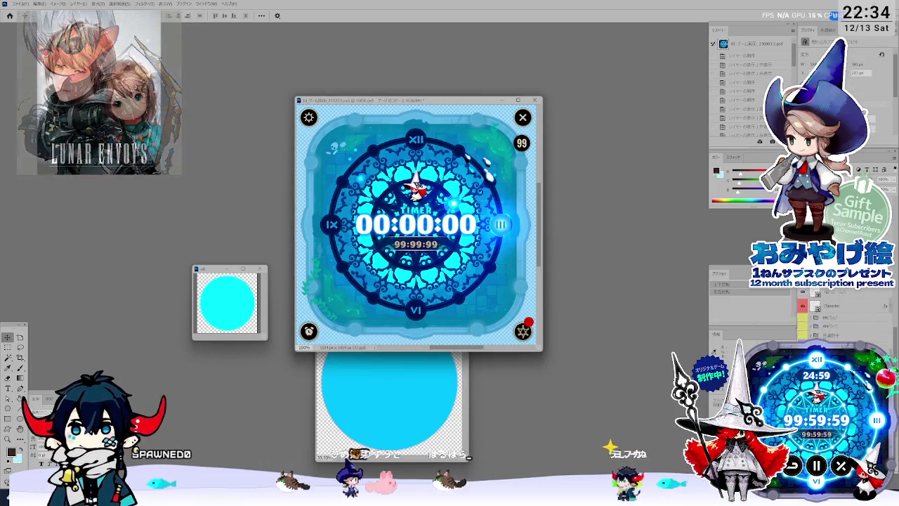
# Cancel the stray free transform on the timer artwork
pyautogui.hotkey('ctrl', 't')
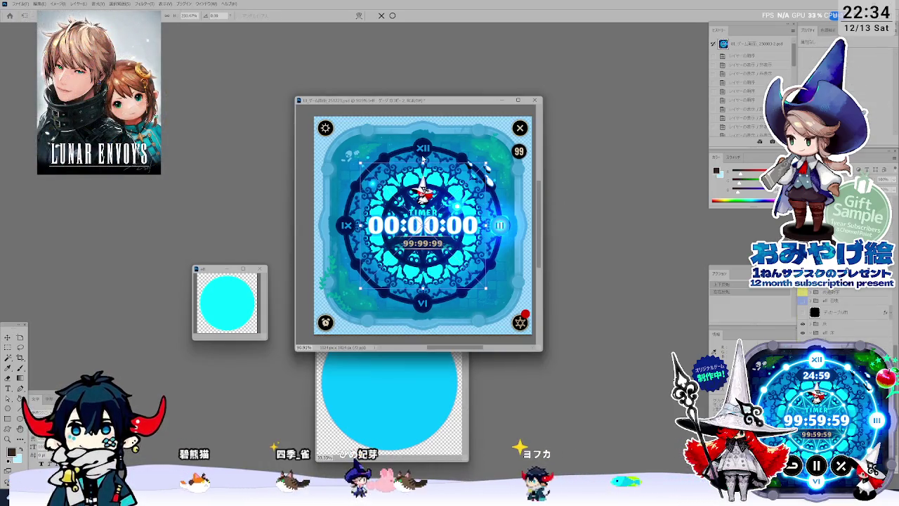
pyautogui.hotkey('alt', 'space')
pyautogui.press('Escape')
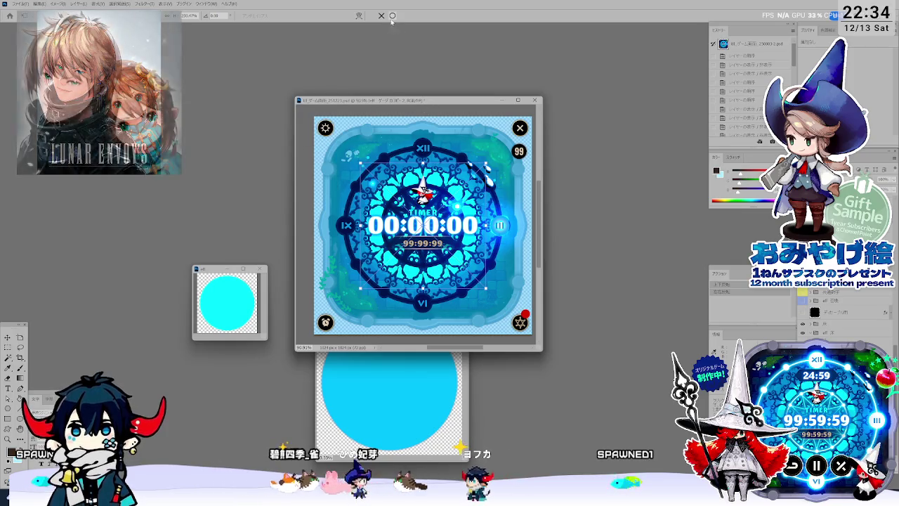
pyautogui.press('Escape')
# Duplicate the timer document, revert the artwork to its darker framed state, and close the copy unsaved
pyautogui.rightClick(421, 95)
pyautogui.click(429, 125)
pyautogui.press('Return')
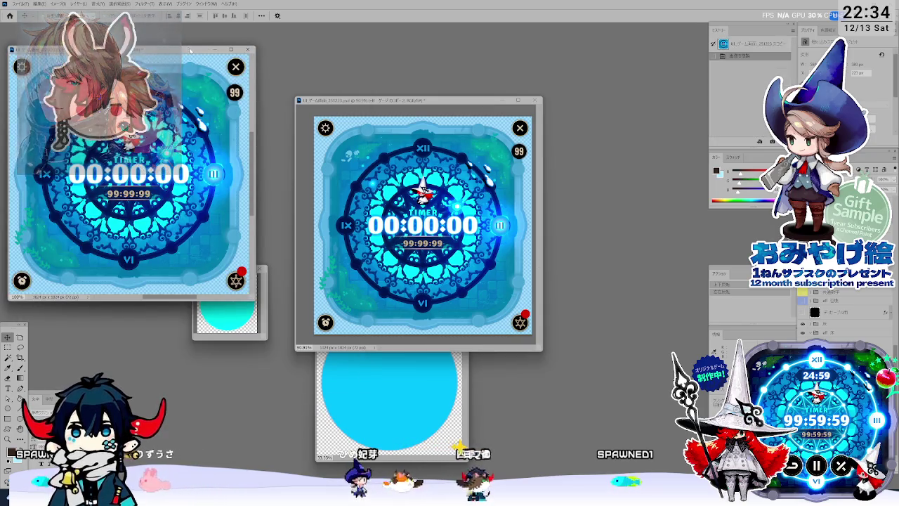
pyautogui.moveTo(189, 50); pyautogui.dragTo(237, 74)
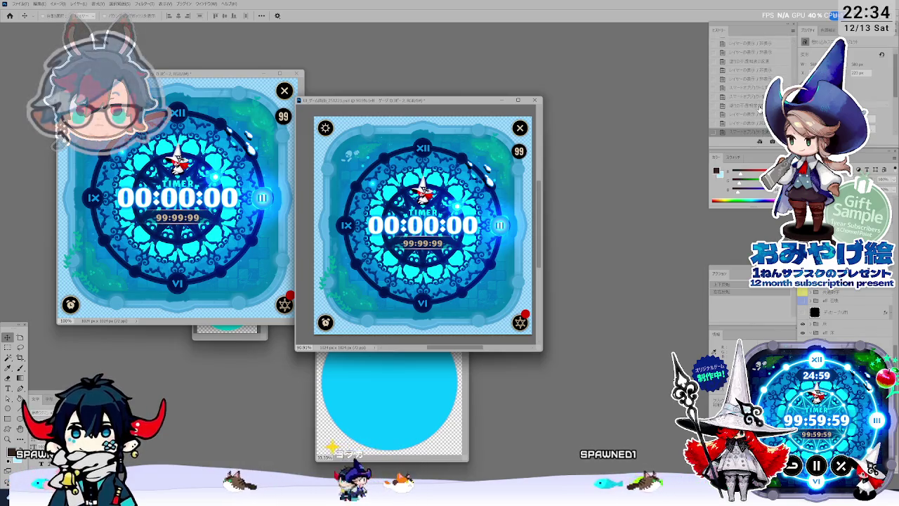
pyautogui.click(757, 107)
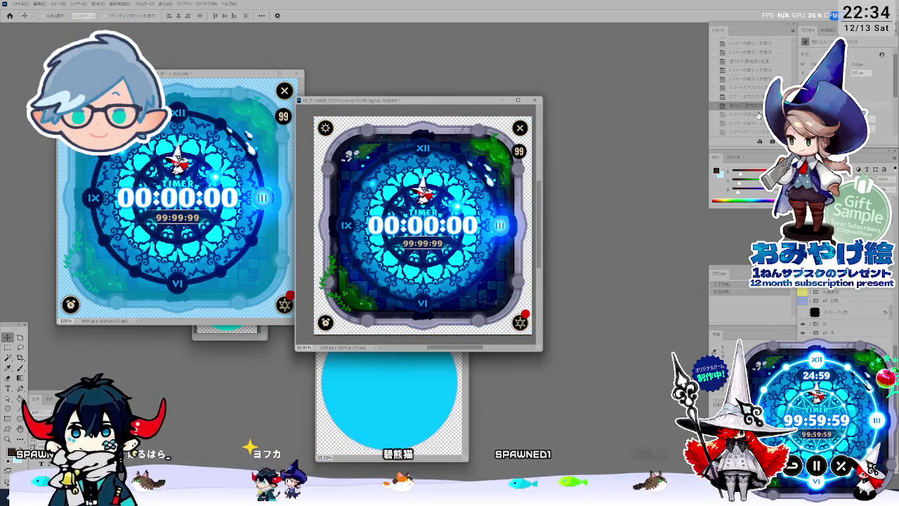
pyautogui.click(298, 73)
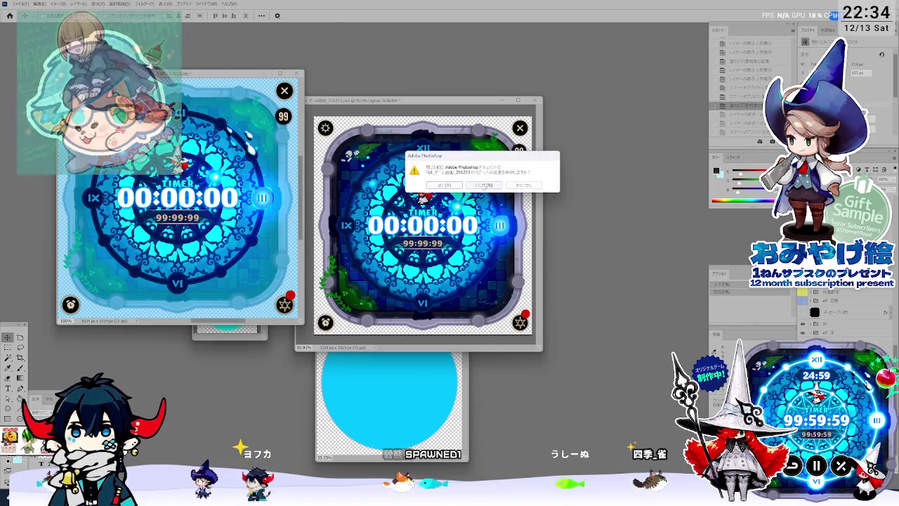
pyautogui.click(516, 181)
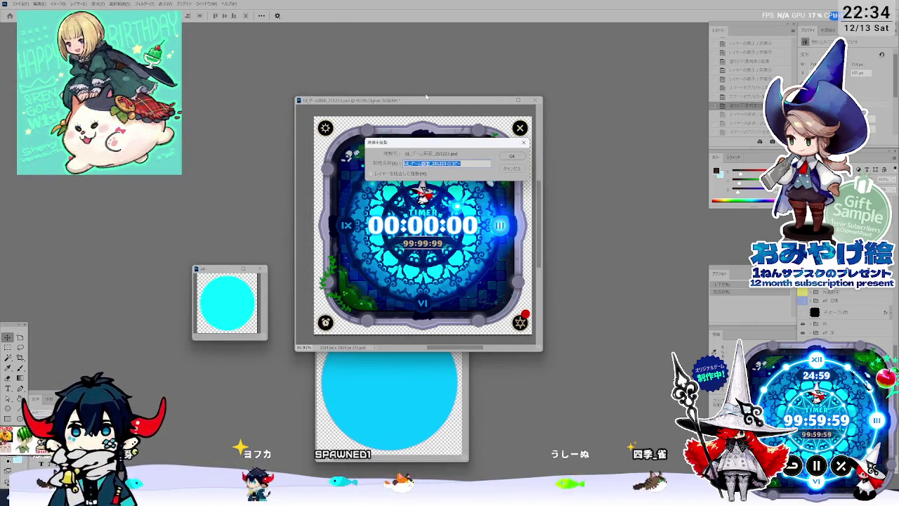
# Create a new 1024×1024 document, paste the timer artwork, and arrange it beside the original
pyautogui.hotkey('ctrl', 'alt', 'n')
pyautogui.hotkey('ctrl', 'v')
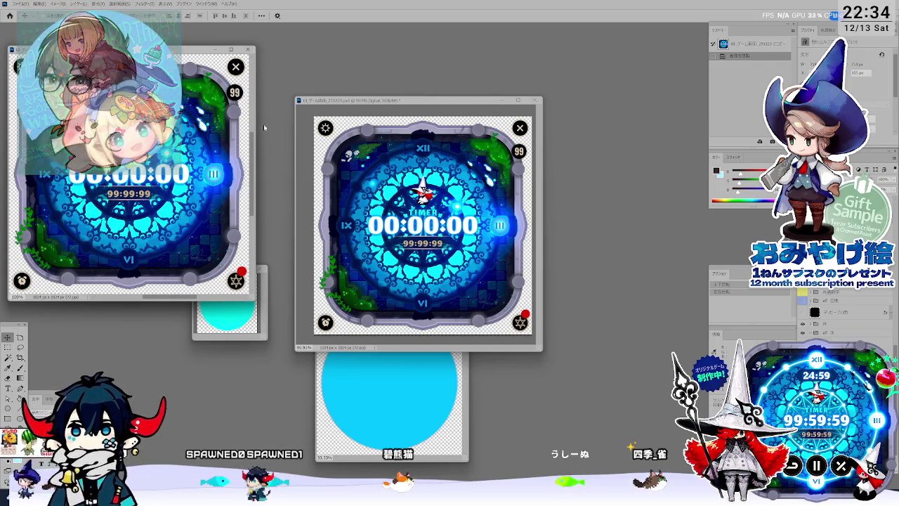
pyautogui.moveTo(362, 106)
pyautogui.mouseDown()
pyautogui.moveTo(484, 85)
pyautogui.moveTo(432, 84)
pyautogui.mouseUp()
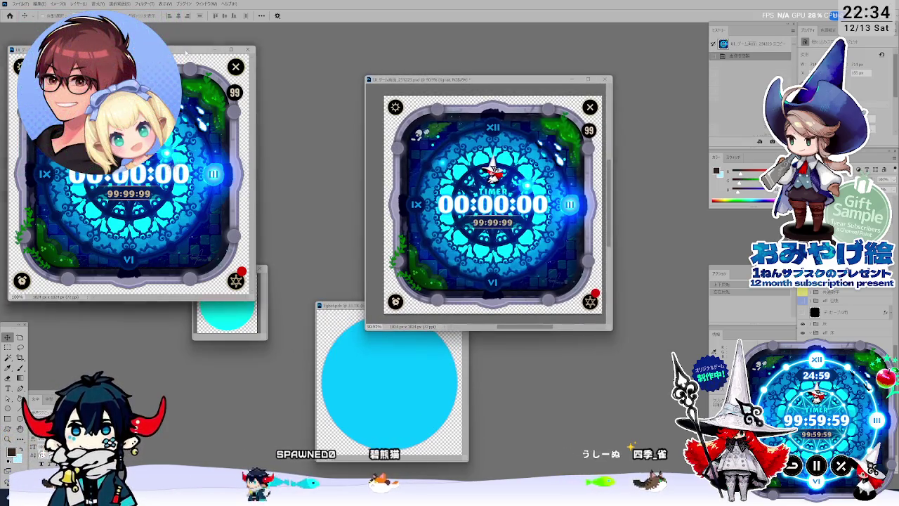
pyautogui.moveTo(184, 52); pyautogui.dragTo(289, 78)
pyautogui.hotkey('ctrl', 'Tab')
pyautogui.rightClick(816, 288)
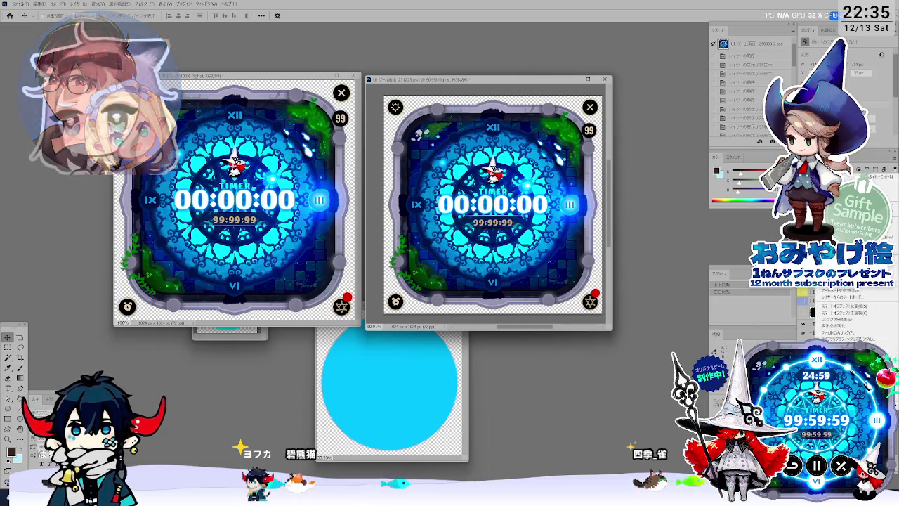
# Convert the timer layer to a Smart Object and close the gauge copy without saving
pyautogui.click(826, 306)
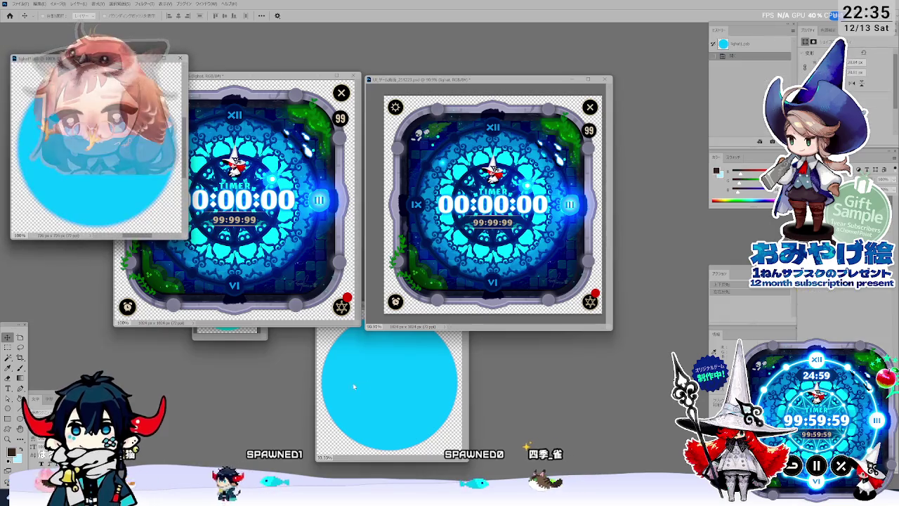
pyautogui.click(214, 338)
pyautogui.hotkey('ctrl', 'w')
pyautogui.click(480, 185)
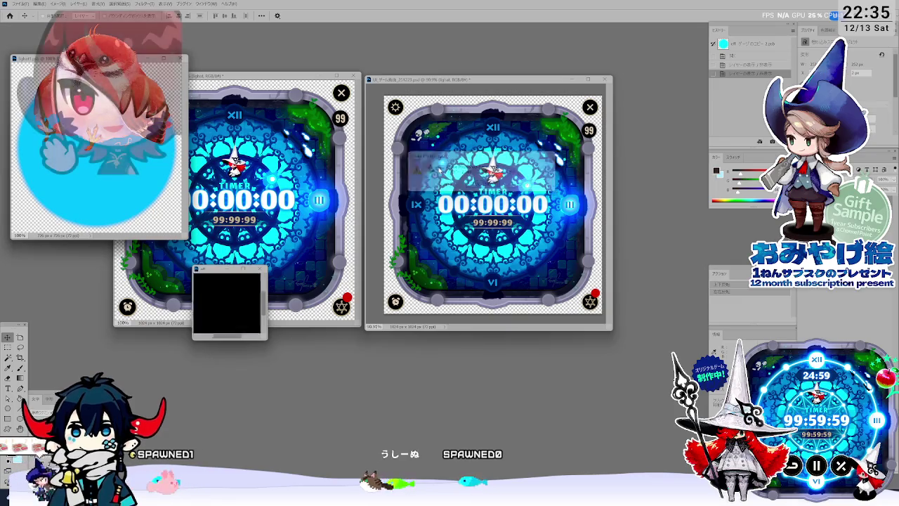
pyautogui.moveTo(100, 58)
pyautogui.mouseDown()
pyautogui.moveTo(356, 197)
pyautogui.moveTo(410, 246)
pyautogui.mouseUp()
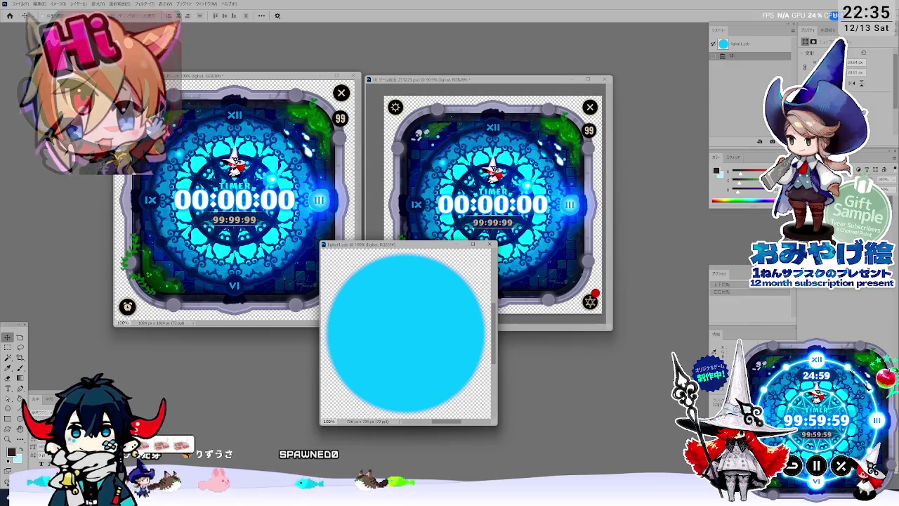
pyautogui.moveTo(407, 245); pyautogui.dragTo(395, 224)
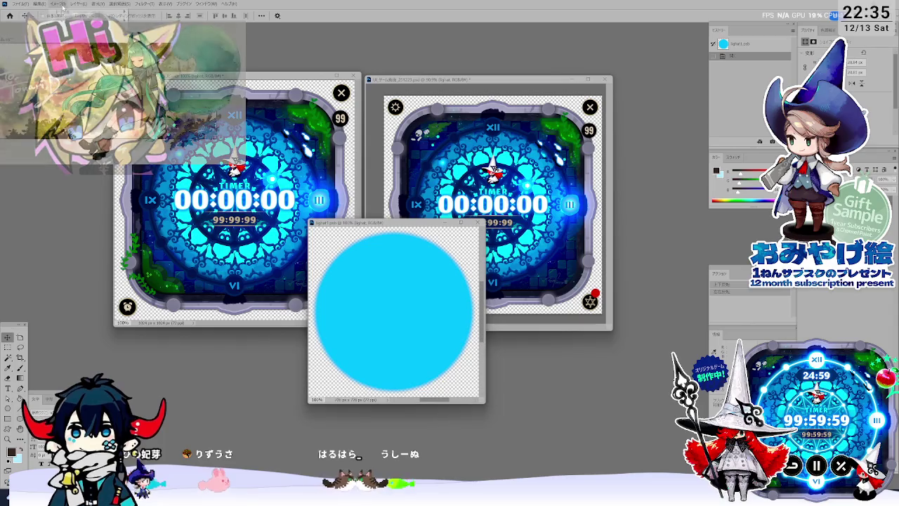
# Resize the soft cyan circle image to 256 × 256 pixels
pyautogui.hotkey('ctrl', 'alt', 'i')
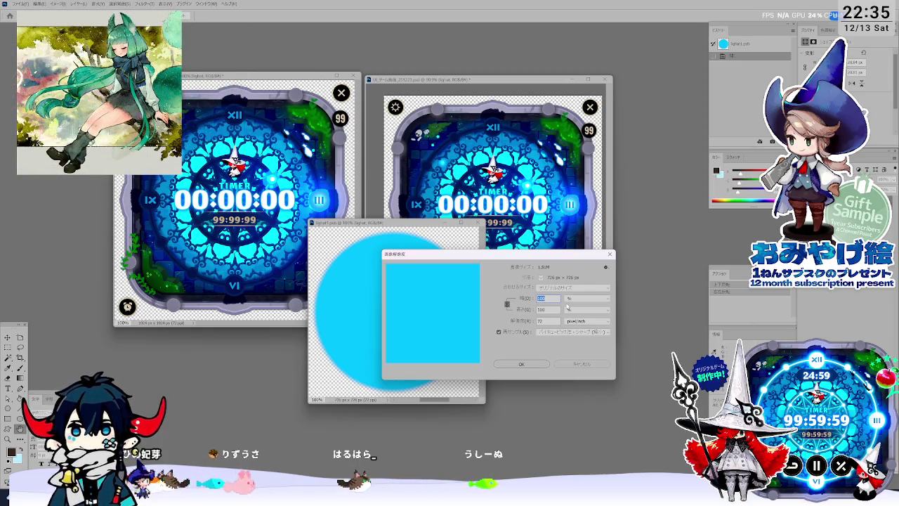
pyautogui.press('Escape')
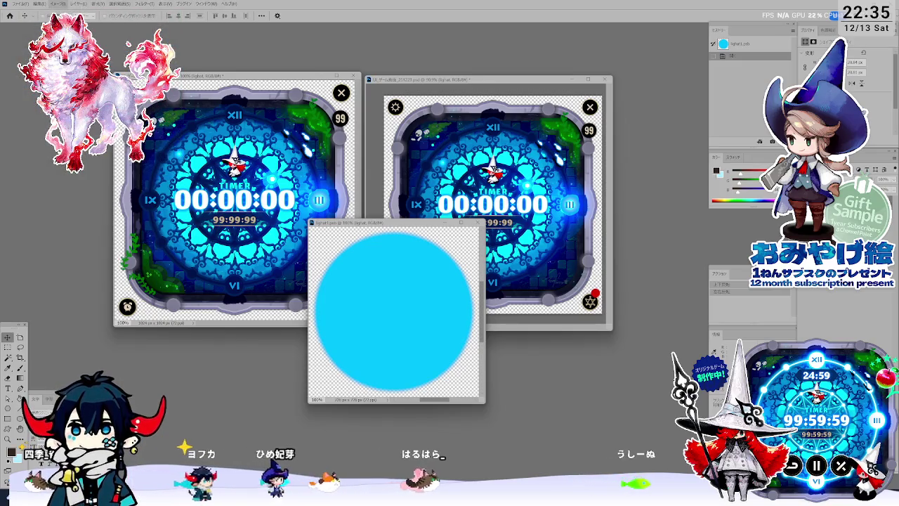
pyautogui.hotkey('ctrl', 'alt', 'i')
pyautogui.click(584, 299)
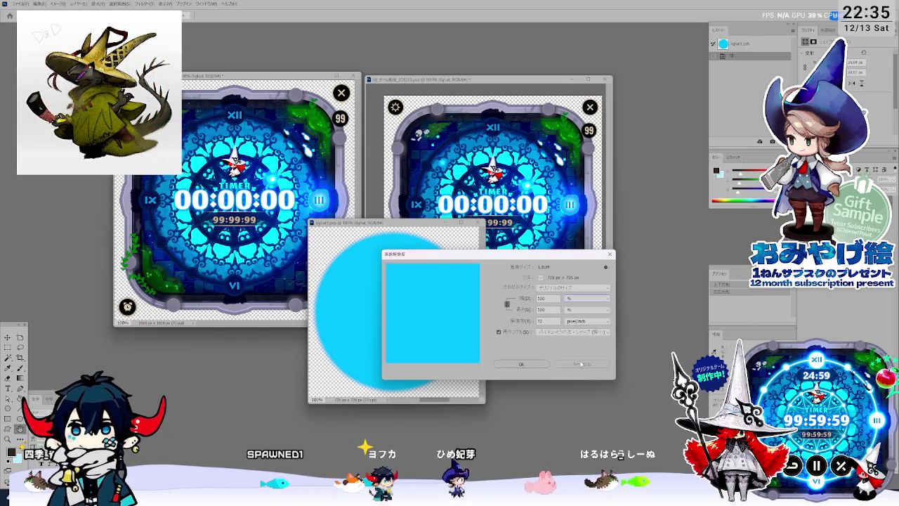
pyautogui.press('Escape')
pyautogui.press('Escape')
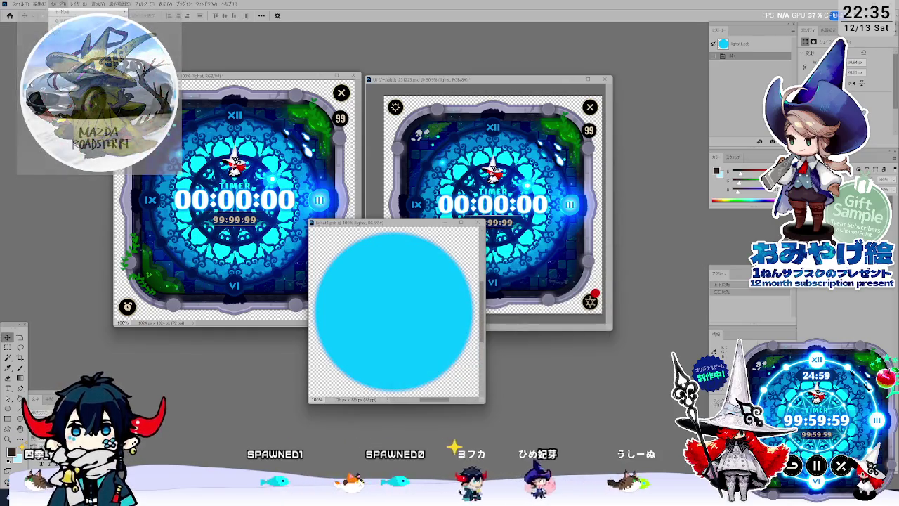
pyautogui.hotkey('ctrl', 'alt', 'i')
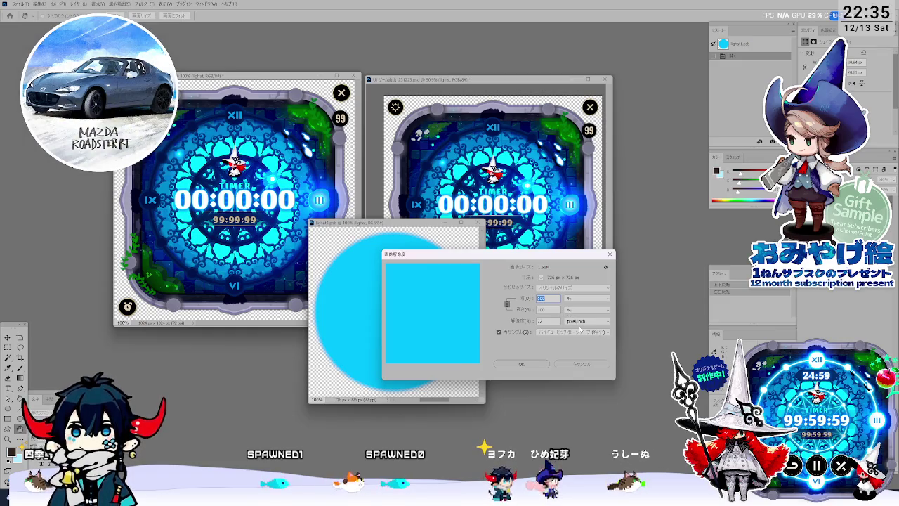
pyautogui.click(573, 300)
pyautogui.click(569, 307)
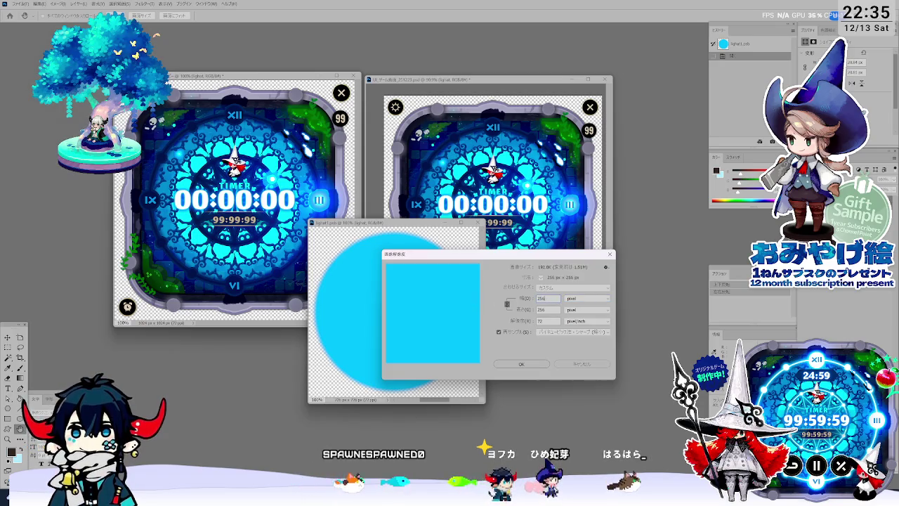
pyautogui.press('Return')
pyautogui.hotkey('ctrl', '+')
pyautogui.hotkey('ctrl', '+')
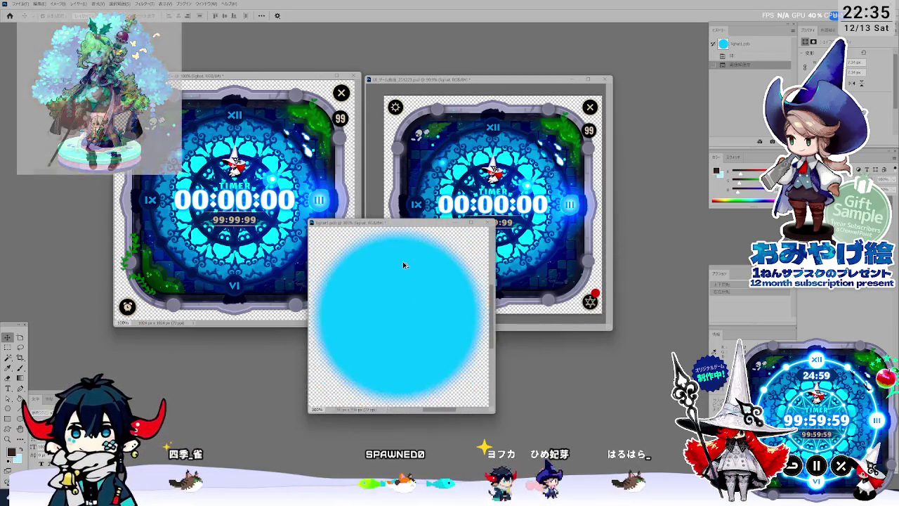
pyautogui.hotkey('ctrl', 'Tab')
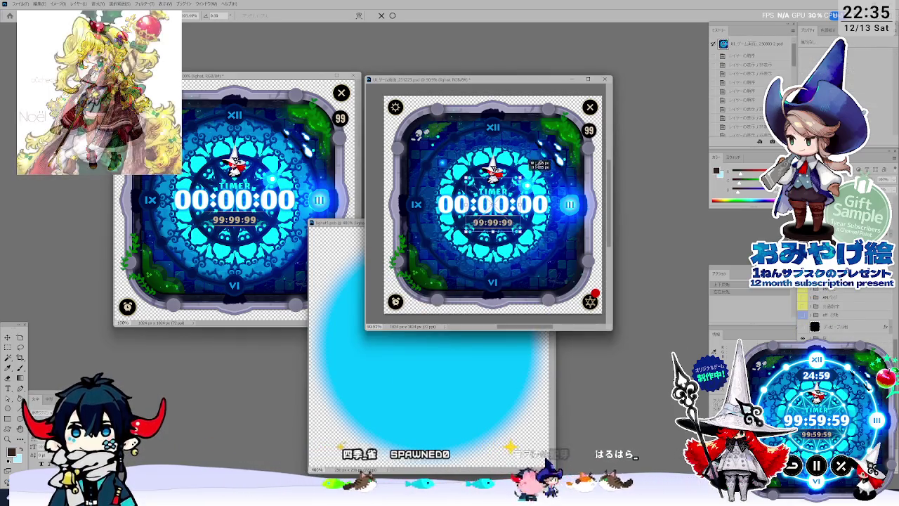
# Scale the timer artwork layer up slightly with two free transforms
pyautogui.hotkey('ctrl', 't')
pyautogui.moveTo(575, 129); pyautogui.dragTo(578, 123)
pyautogui.press('Return')
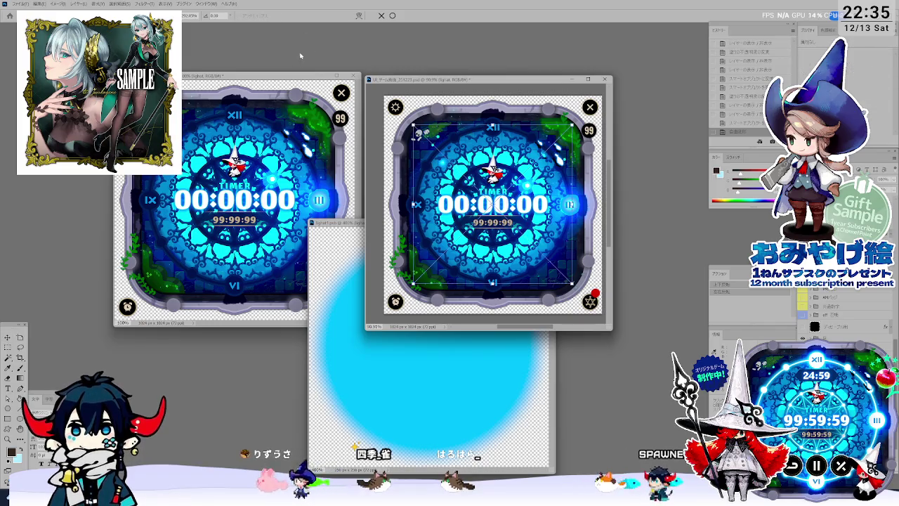
pyautogui.hotkey('ctrl', 't')
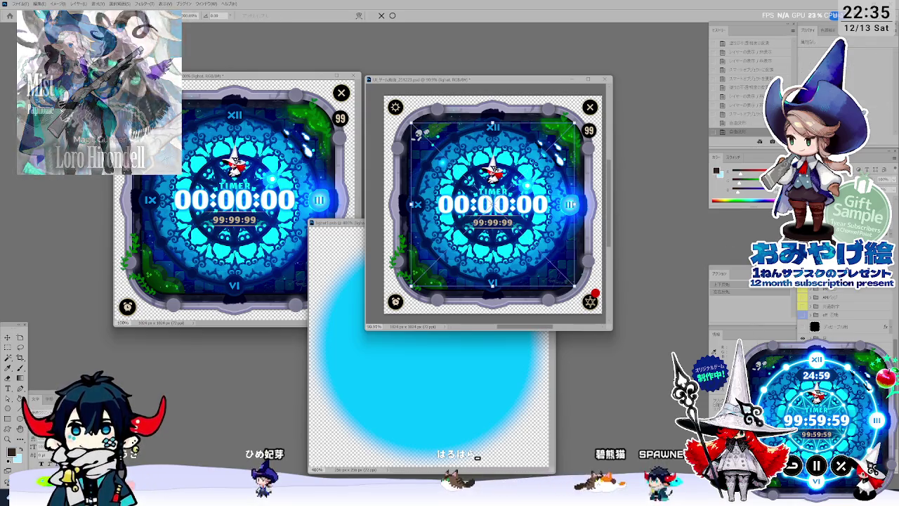
pyautogui.press('Return')
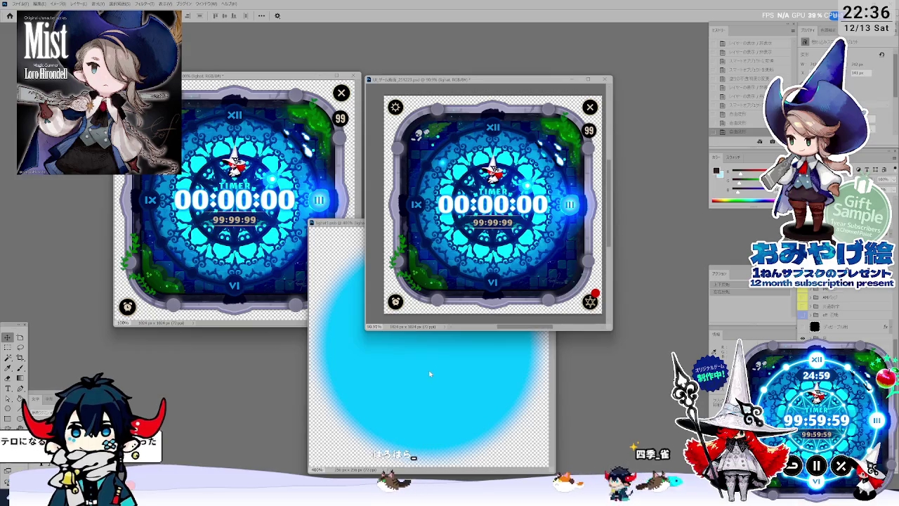
# Zoom out the cyan circle document and move its window lower
pyautogui.click(431, 370)
pyautogui.hotkey('ctrl', '-')
pyautogui.hotkey('ctrl', '-')
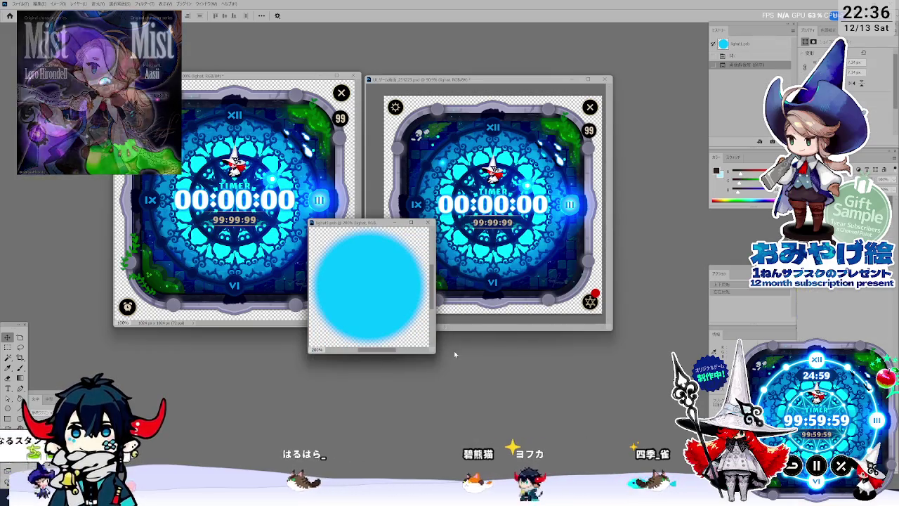
pyautogui.moveTo(376, 224); pyautogui.dragTo(393, 321)
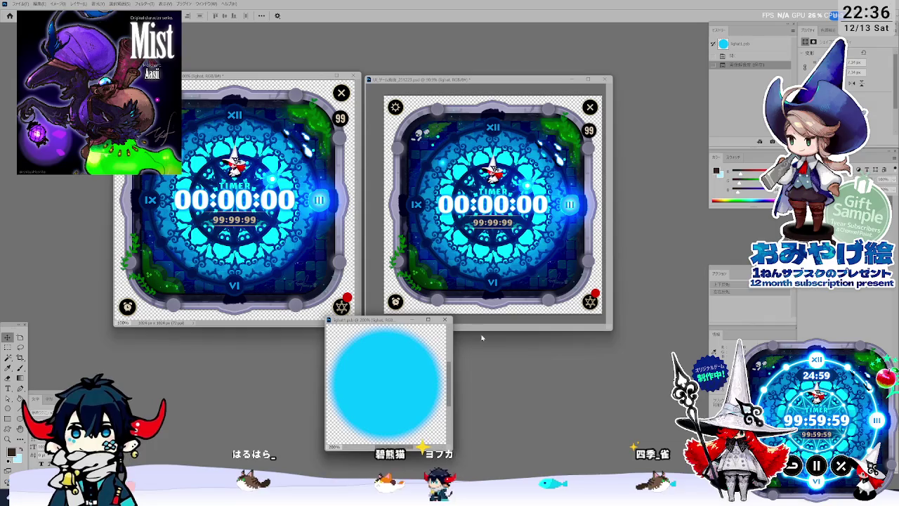
pyautogui.click(484, 83)
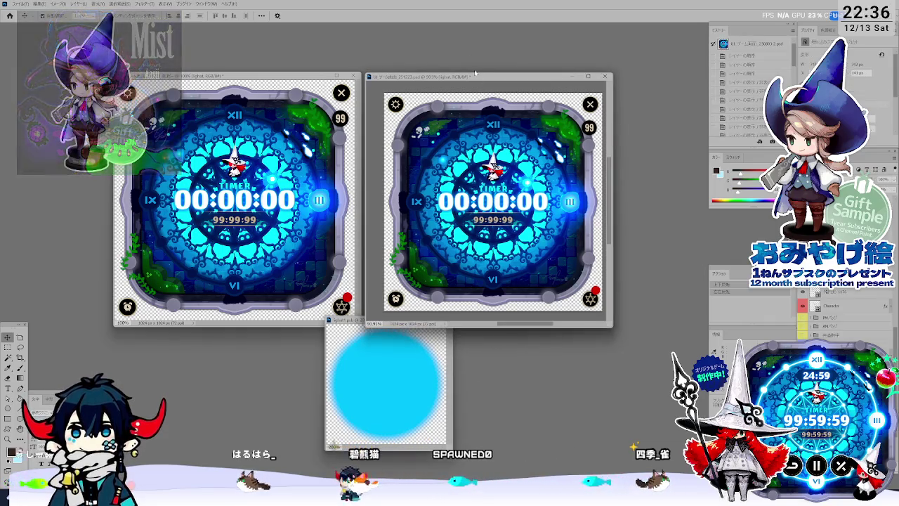
# View the right timer at 100% and open the exported cyan gauge PNG from Effect\待機演出
pyautogui.hotkey('ctrl', '+')
pyautogui.hotkey('ctrl', '+')
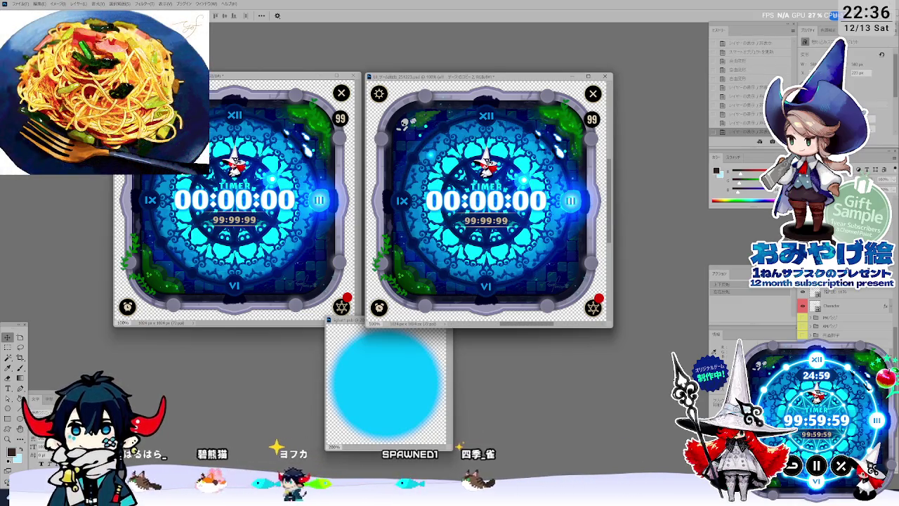
pyautogui.hotkey('alt', 'Tab')
pyautogui.hotkey('alt', 'Tab')
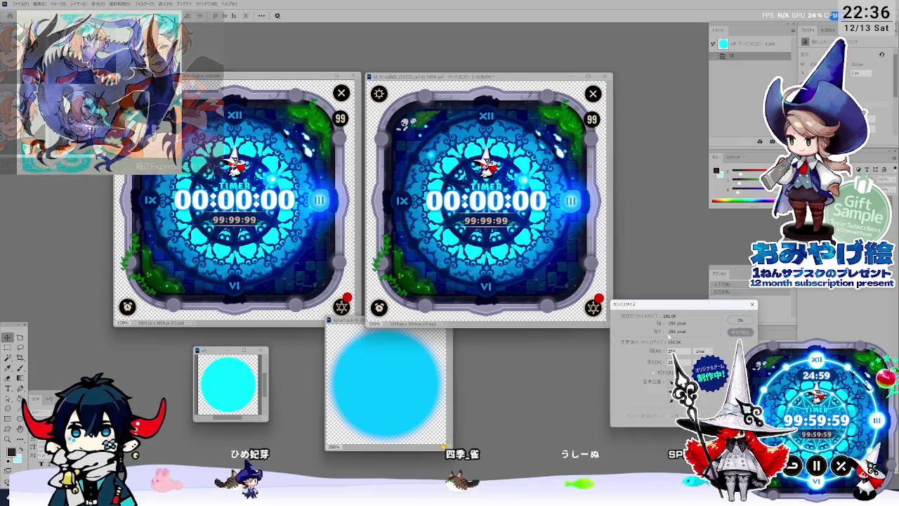
pyautogui.click(377, 368)
pyautogui.click(229, 402)
pyautogui.hotkey('ctrl', '+')
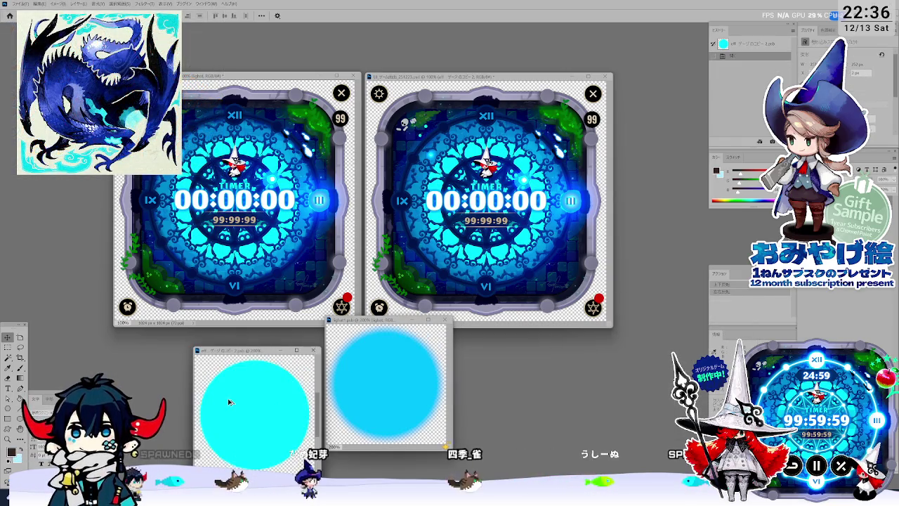
pyautogui.moveTo(247, 351); pyautogui.dragTo(248, 320)
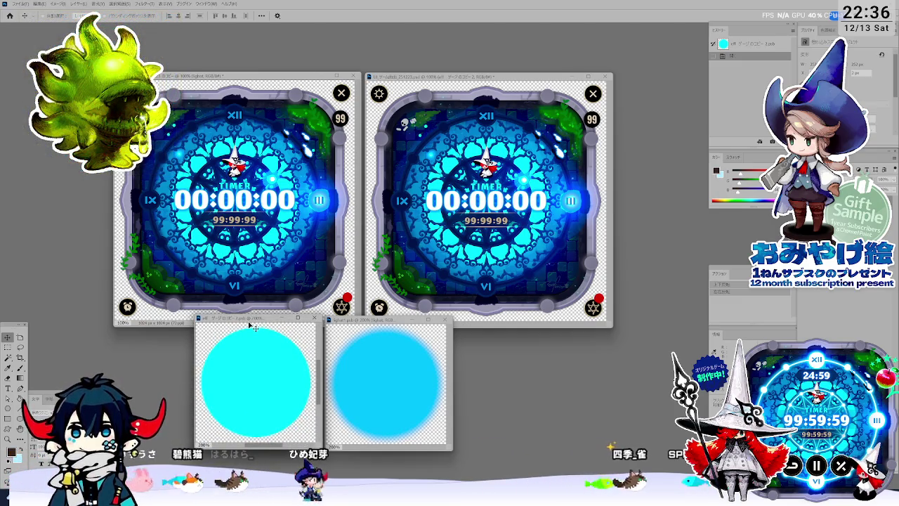
# Check the left timer's zoom, then zoom closely into the cyan circle's edge
pyautogui.click(276, 191)
pyautogui.hotkey('ctrl', '+')
pyautogui.hotkey('ctrl', '+')
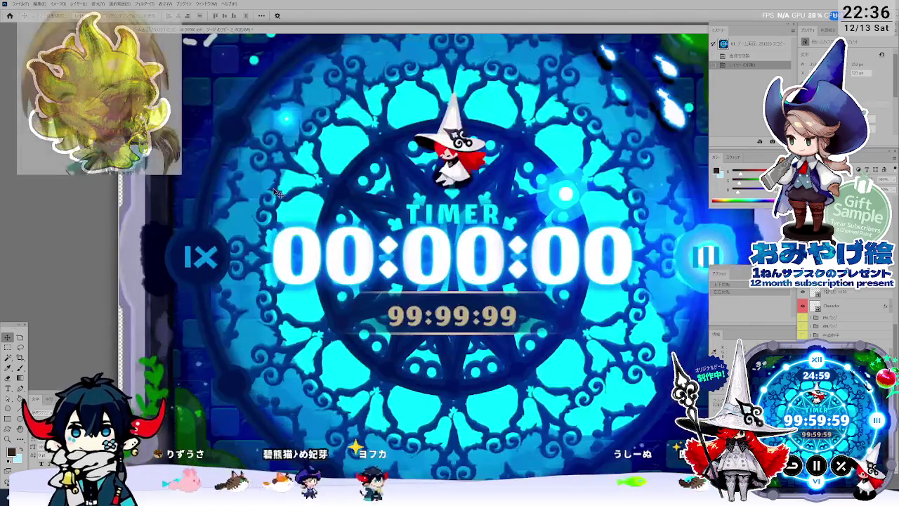
pyautogui.hotkey('ctrl', '-')
pyautogui.hotkey('ctrl', '-')
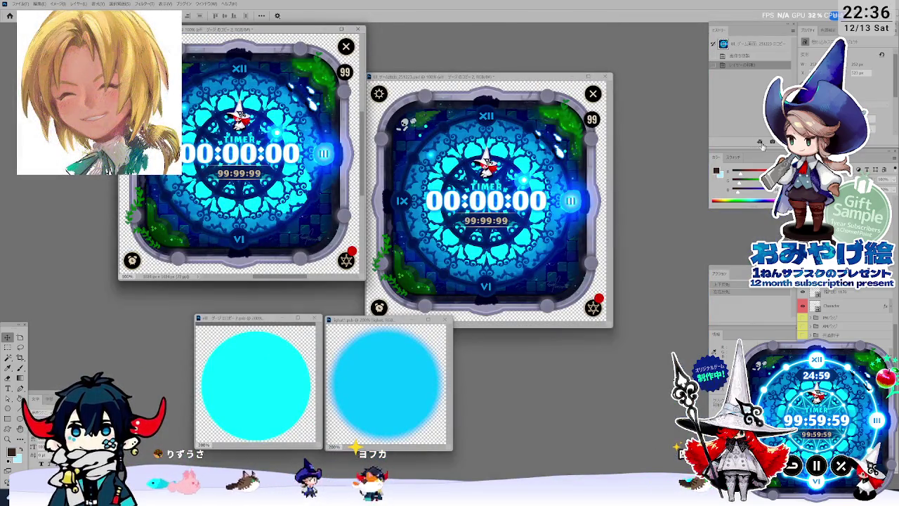
pyautogui.click(291, 373)
pyautogui.hotkey('ctrl', '+')
pyautogui.hotkey('ctrl', '+')
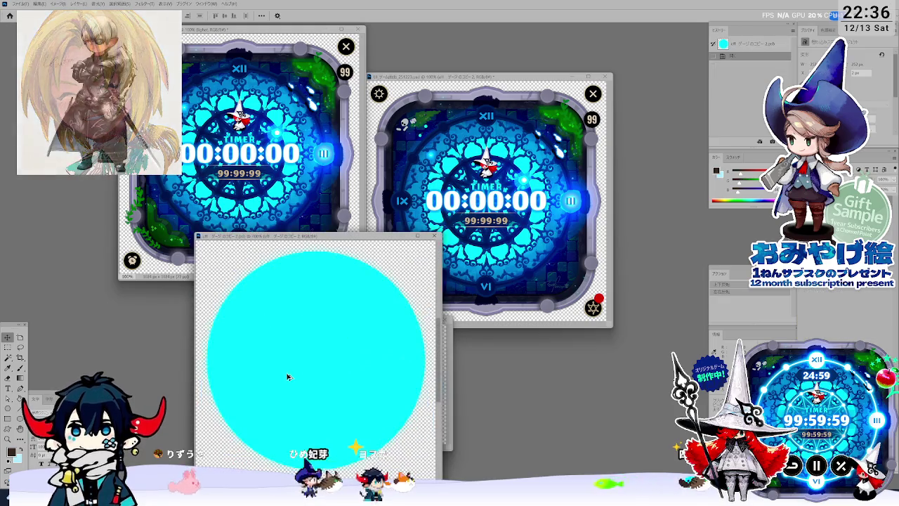
pyautogui.hotkey('ctrl', '+')
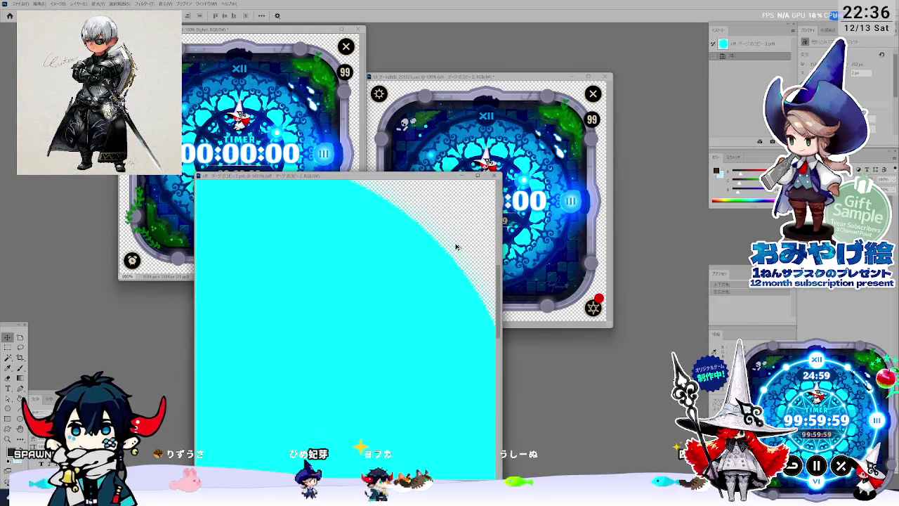
# Zoom the solid circle to 400% and place it beside the blurred circle under the clocks
pyautogui.hotkey('ctrl', '-')
pyautogui.hotkey('ctrl', '-')
pyautogui.hotkey('ctrl', '-')
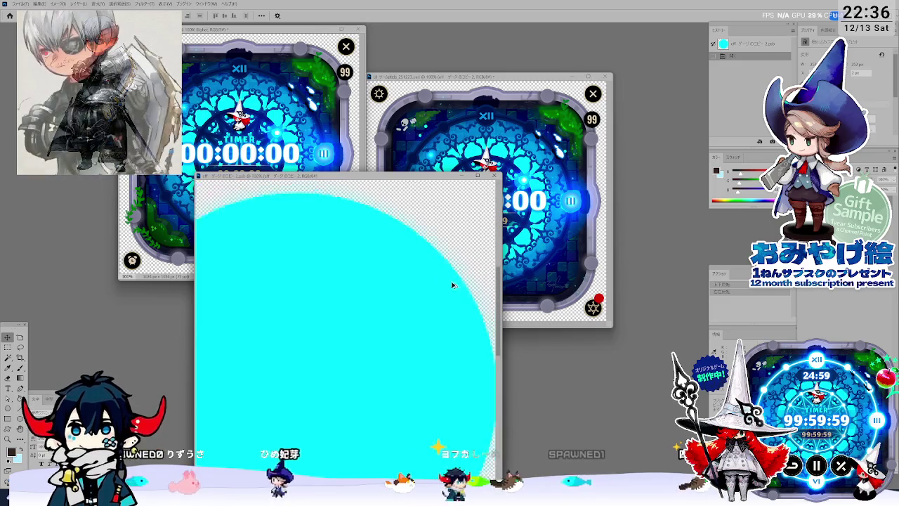
pyautogui.hotkey('ctrl', '-')
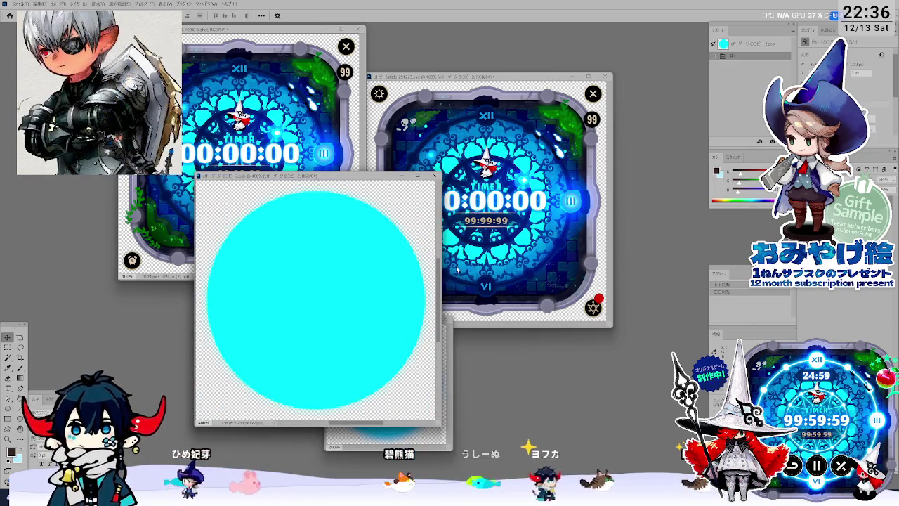
pyautogui.moveTo(376, 177); pyautogui.dragTo(325, 228)
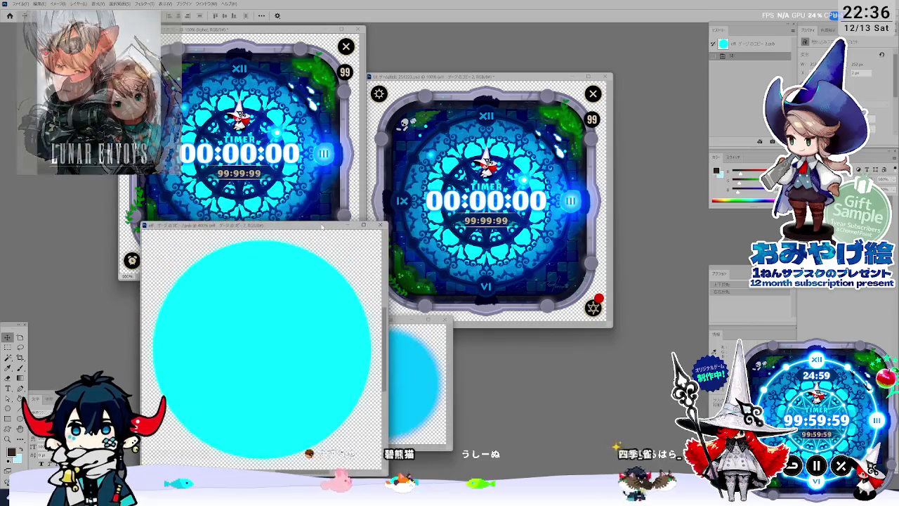
pyautogui.moveTo(409, 321)
pyautogui.mouseDown()
pyautogui.moveTo(408, 222)
pyautogui.moveTo(453, 231)
pyautogui.mouseUp()
pyautogui.hotkey('ctrl', '+')
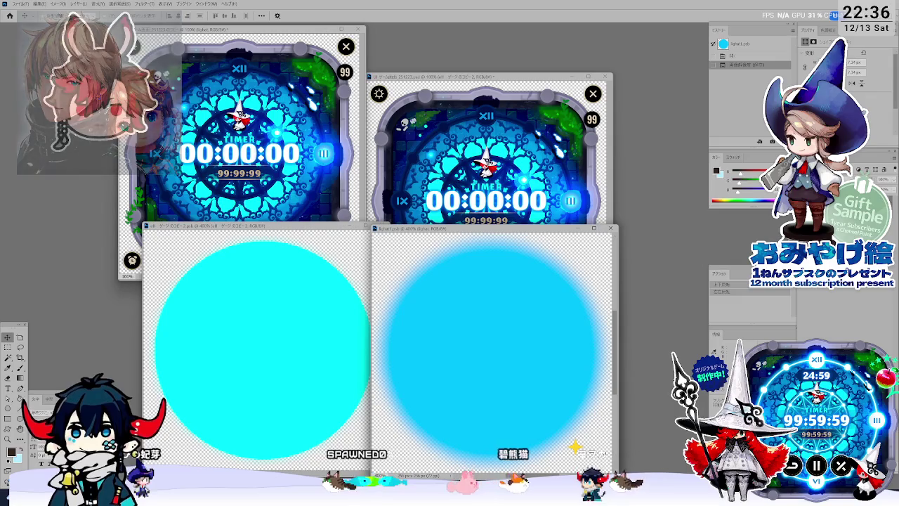
pyautogui.moveTo(470, 81); pyautogui.dragTo(464, 35)
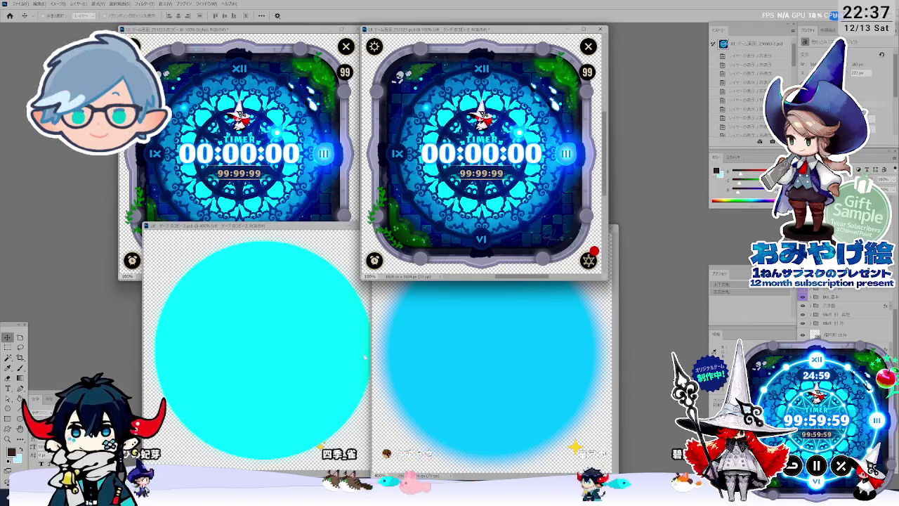
# Bring each document to the front in turn, then start Save As for the blurred circle
pyautogui.click(446, 353)
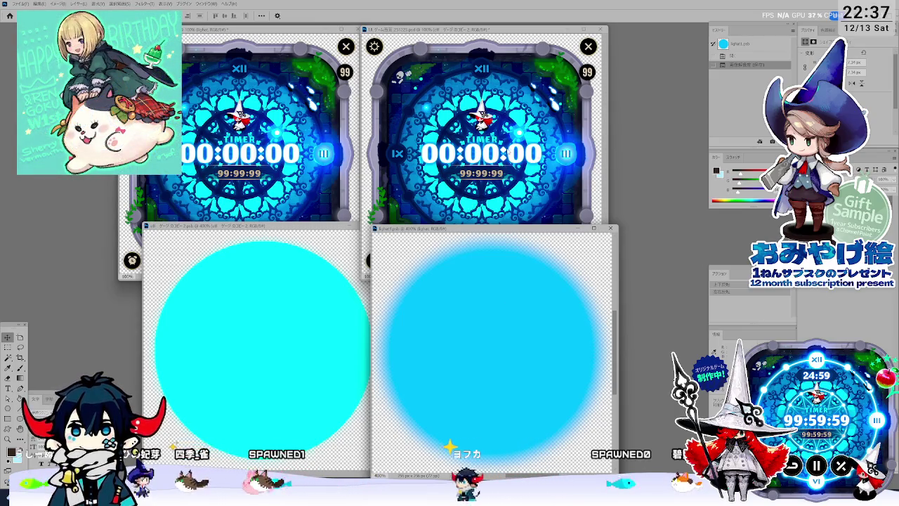
pyautogui.click(422, 197)
pyautogui.click(307, 165)
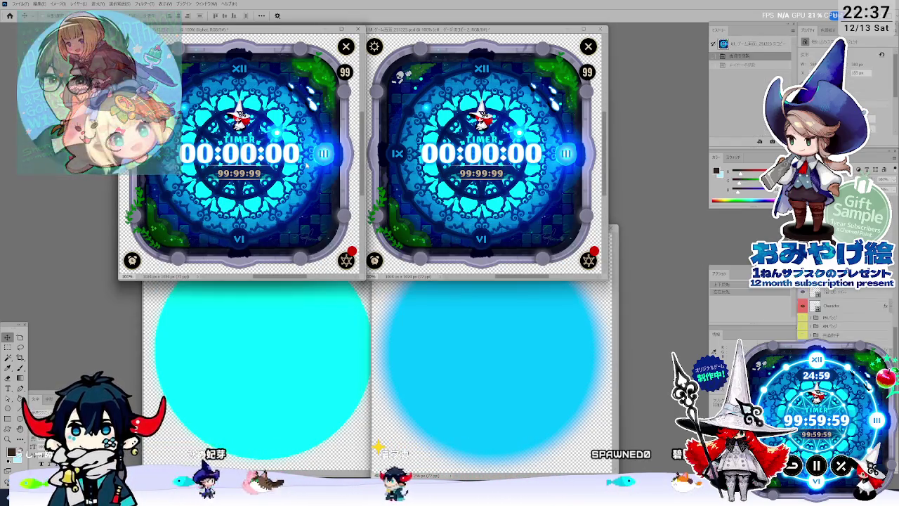
pyautogui.click(466, 325)
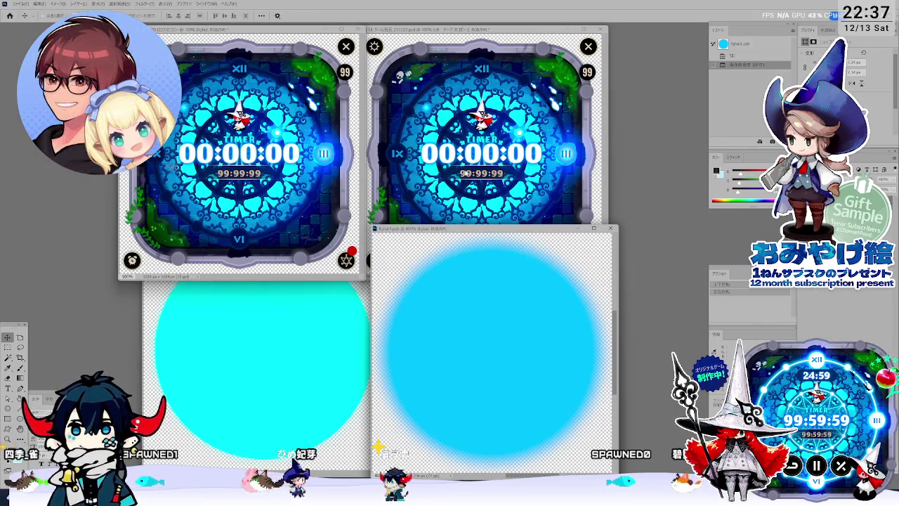
pyautogui.click(337, 365)
pyautogui.click(512, 342)
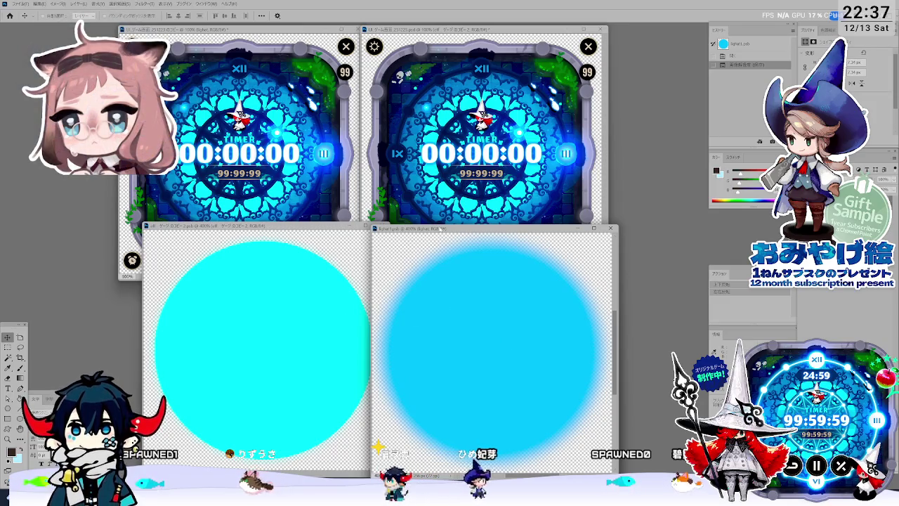
pyautogui.press('Up')
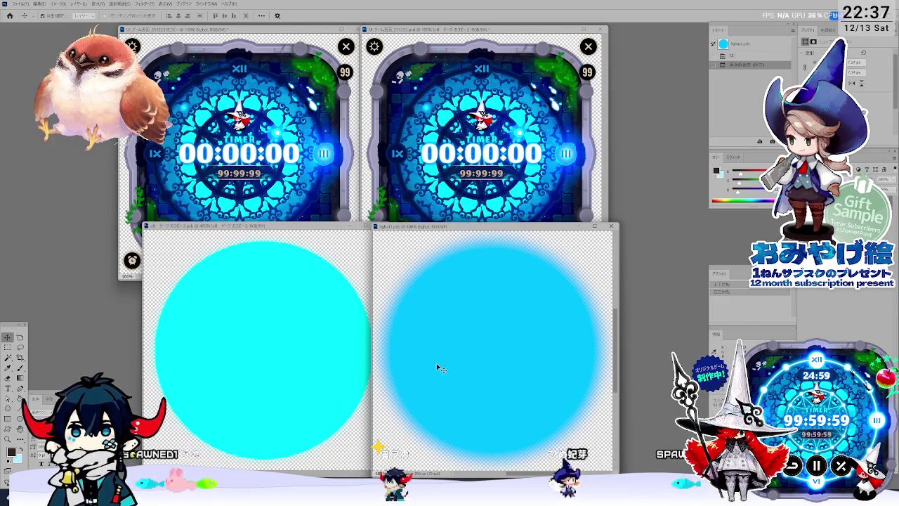
pyautogui.hotkey('ctrl', 'shift', 's')
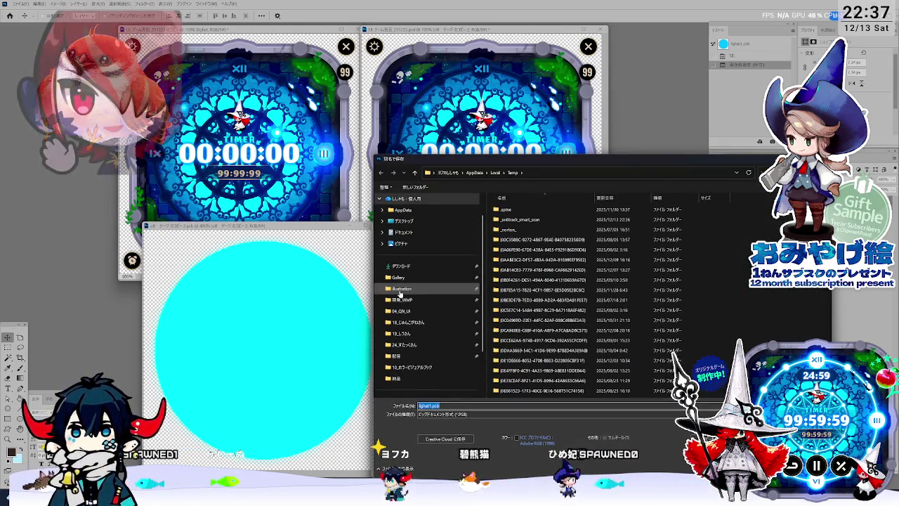
# Point the save dialog at 開発_WMP > Effect > 待機演出 with the Photoshop PSD format
pyautogui.click(421, 301)
pyautogui.doubleClick(552, 212)
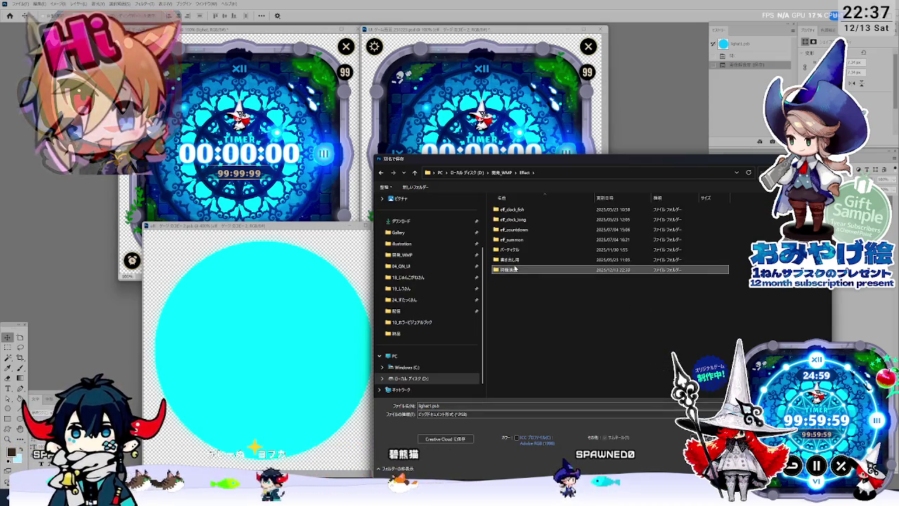
pyautogui.doubleClick(509, 269)
pyautogui.click(446, 414)
pyautogui.click(425, 420)
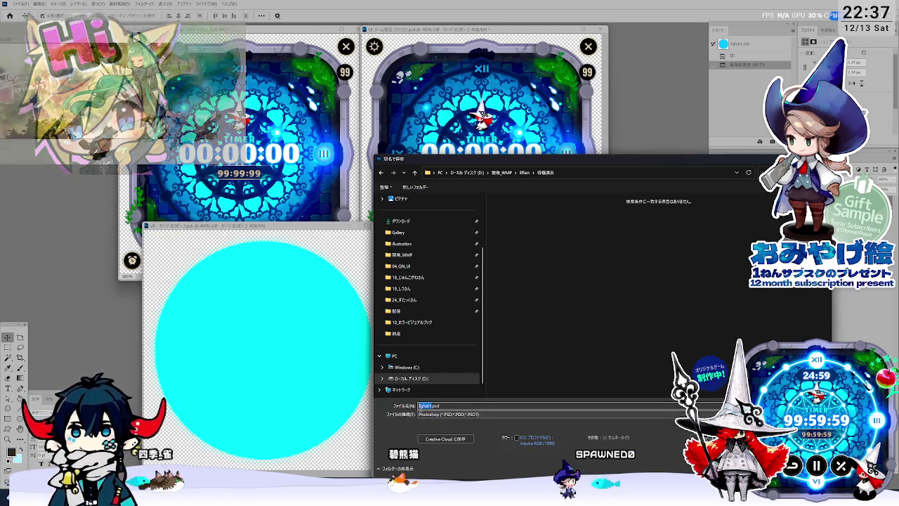
# Name the blurred circle file eff_round_02 and save it as a PSD
pyautogui.click(420, 406)
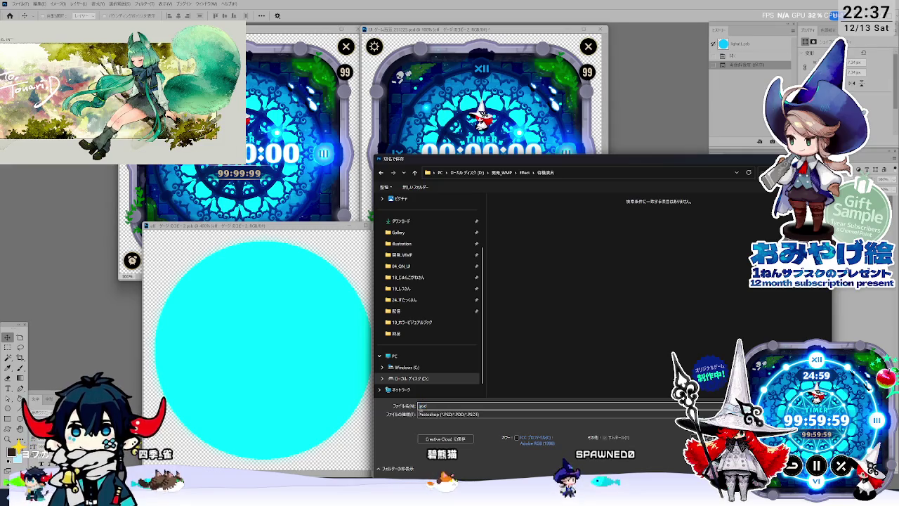
pyautogui.write('aff_')
pyautogui.press('BackSpace')
pyautogui.write('_gauge')
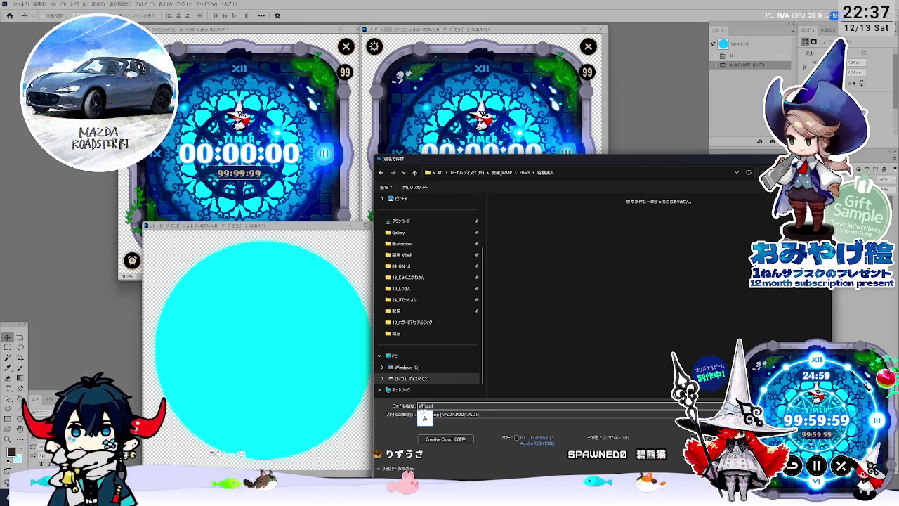
pyautogui.write('raundo')
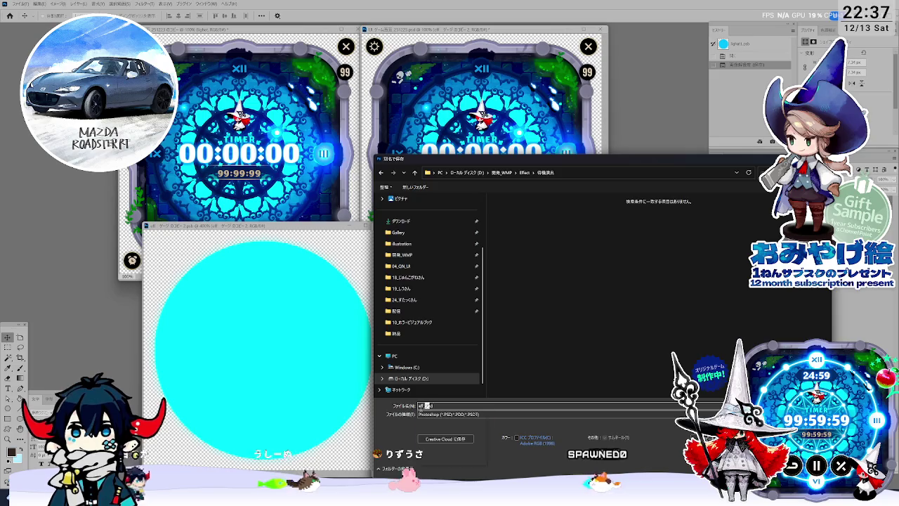
pyautogui.press('space')
pyautogui.press('Down')
pyautogui.press('Down')
pyautogui.press('Down')
pyautogui.press('Return')
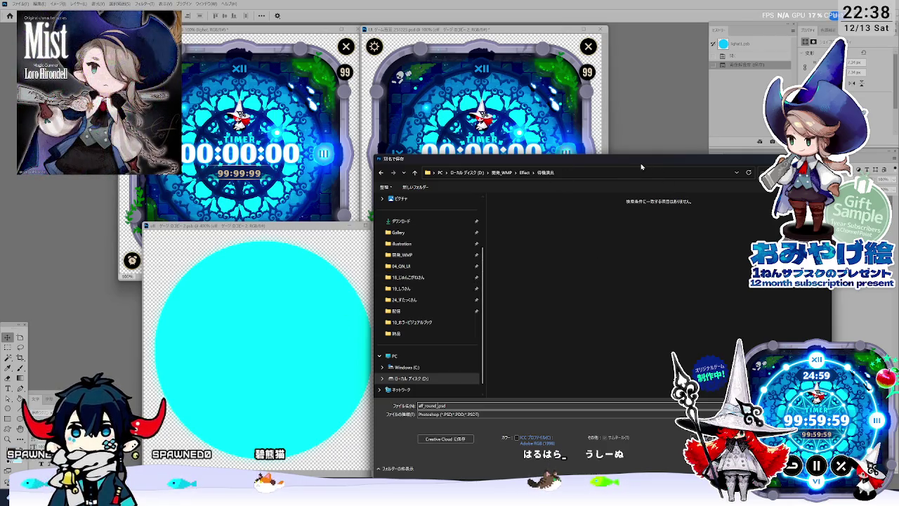
pyautogui.moveTo(620, 162); pyautogui.dragTo(646, 169)
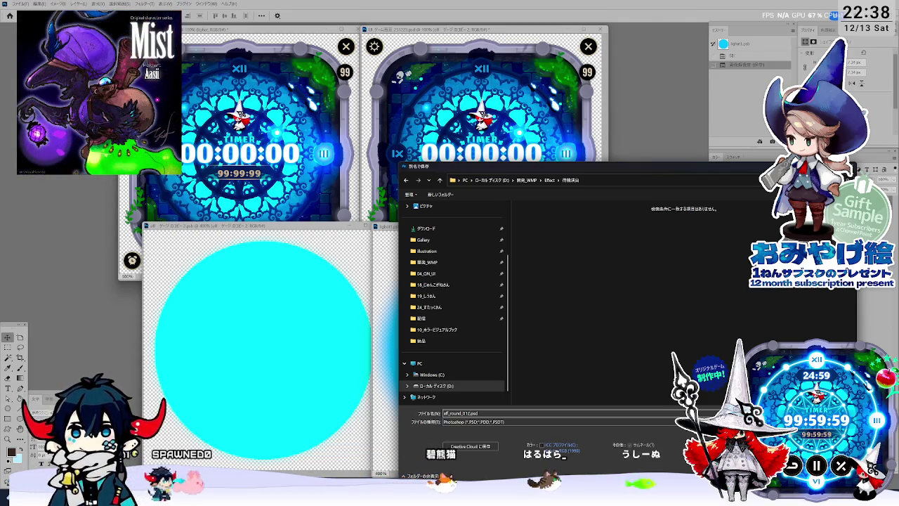
pyautogui.press('Return')
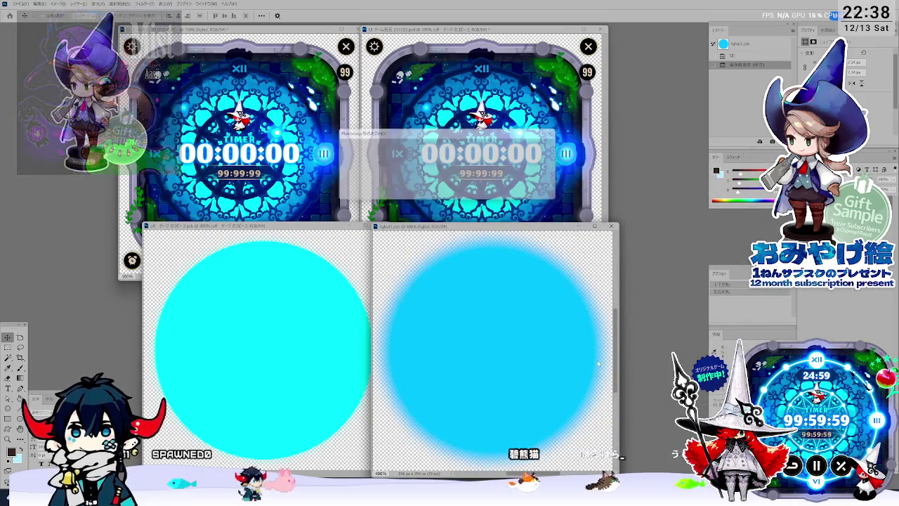
# Save the solid circle document under a new name in 開発_WMP > Effect > 待機演出
pyautogui.click(281, 315)
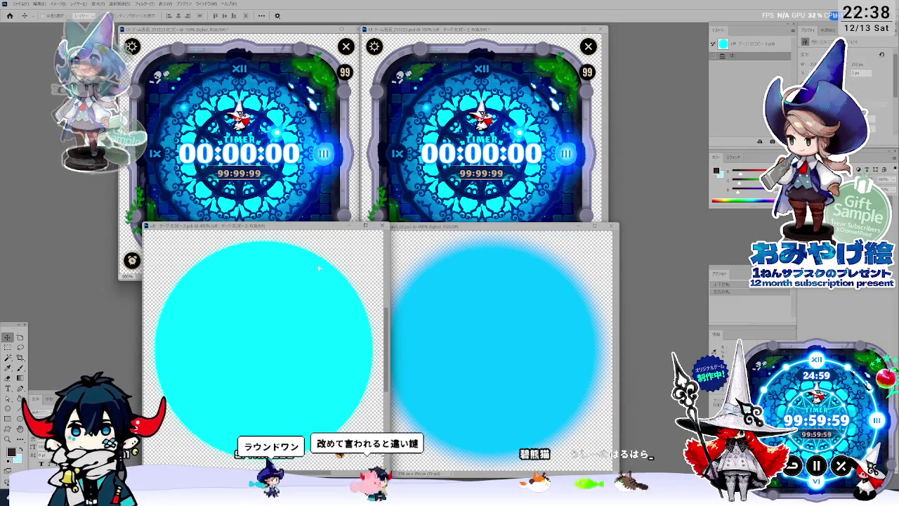
pyautogui.hotkey('ctrl', 'shift', 's')
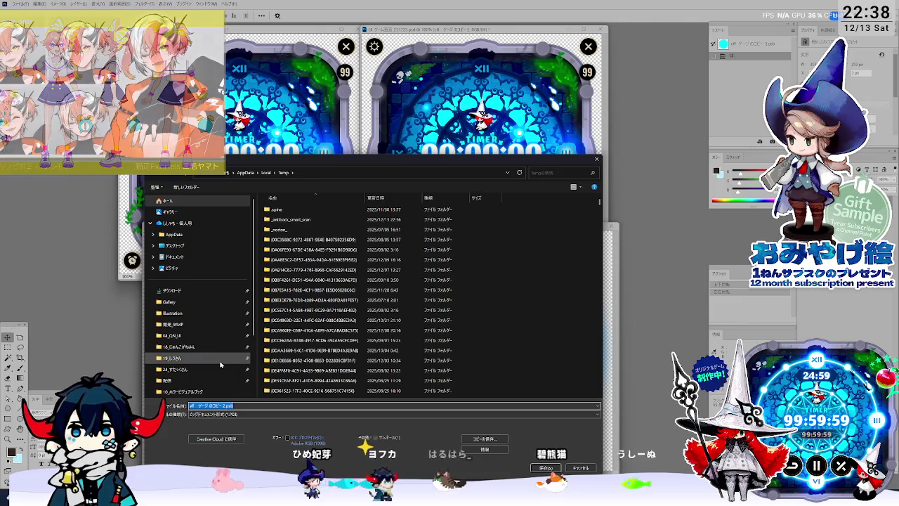
pyautogui.click(170, 313)
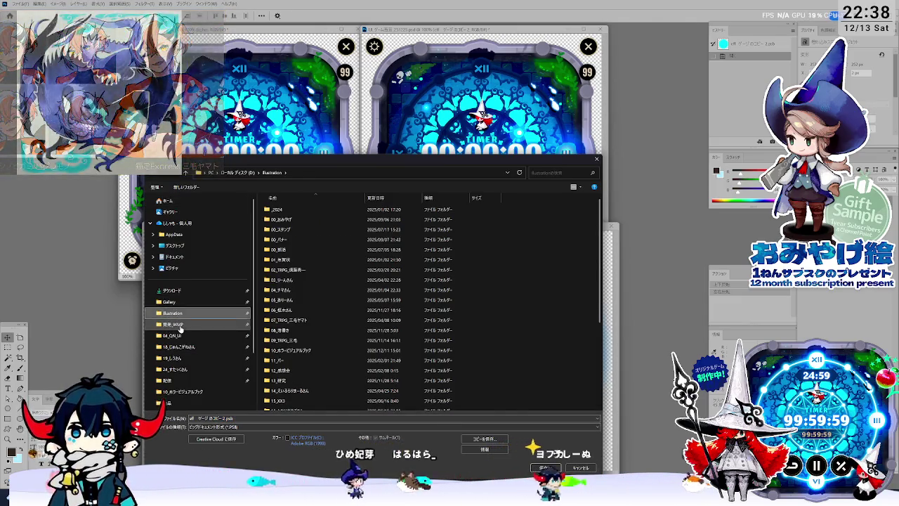
pyautogui.click(173, 324)
pyautogui.doubleClick(318, 212)
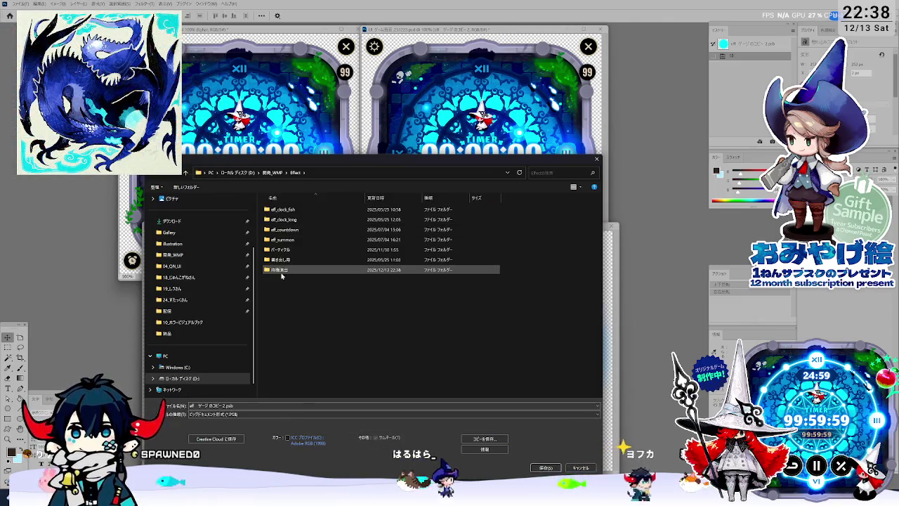
pyautogui.doubleClick(281, 270)
# Choose Photoshop PSD format and start from the eff_round_02.psd name for editing
pyautogui.click(394, 414)
pyautogui.click(281, 423)
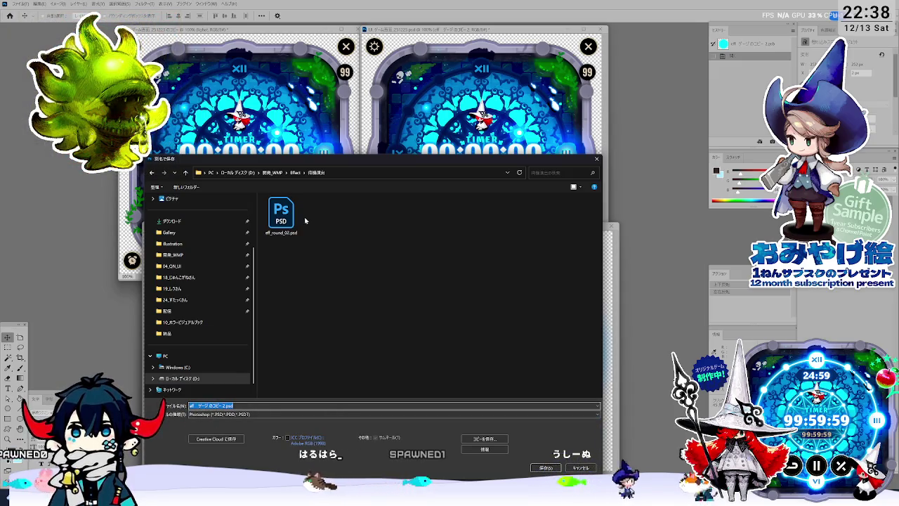
pyautogui.click(287, 215)
pyautogui.click(218, 406)
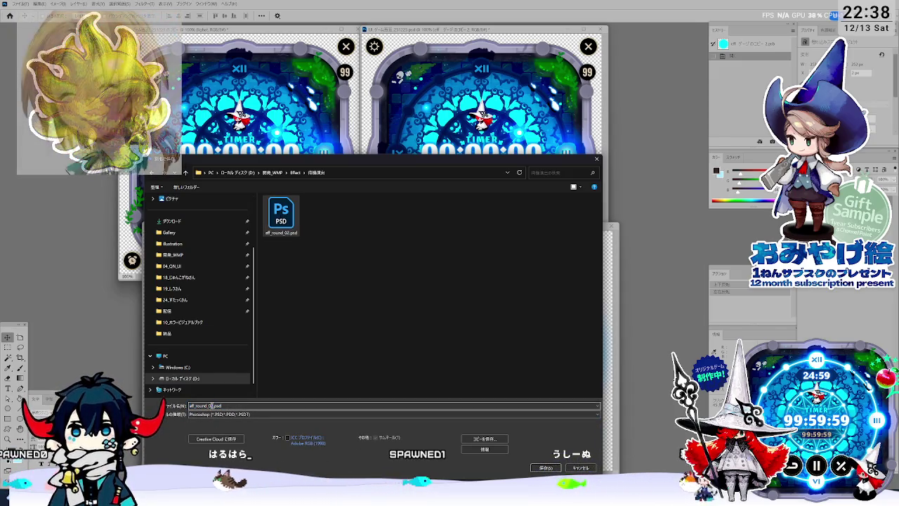
# Save the solid circle as eff_round_01.psd and verify the 待機演出 folder in File Explorer
pyautogui.press('Return')
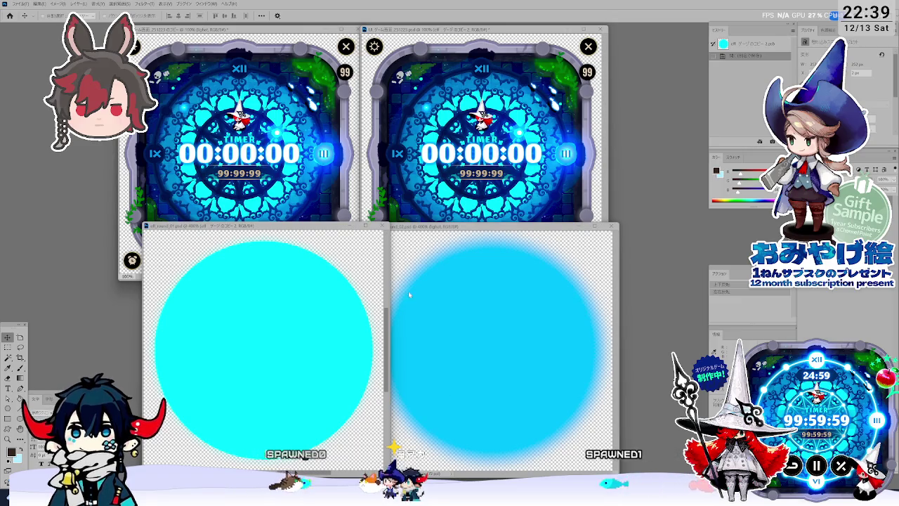
pyautogui.hotkey('alt', 'Tab')
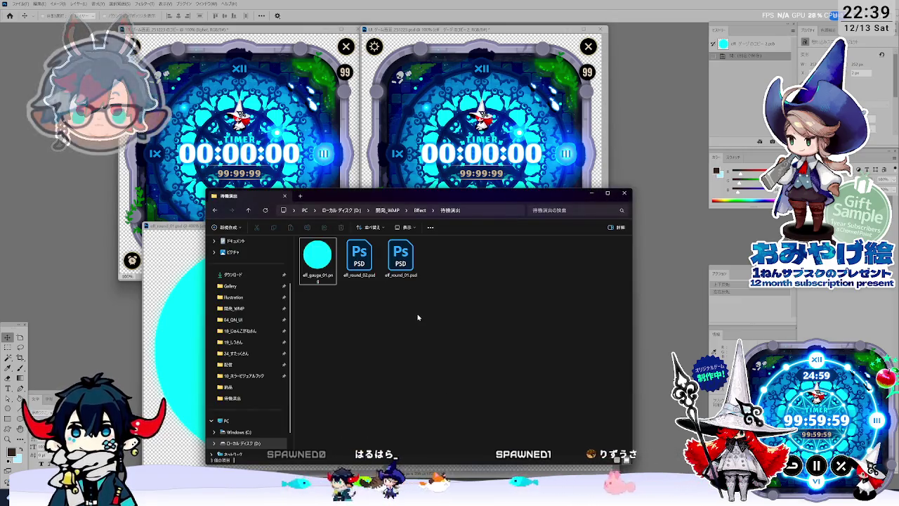
pyautogui.hotkey('alt', 'Tab')
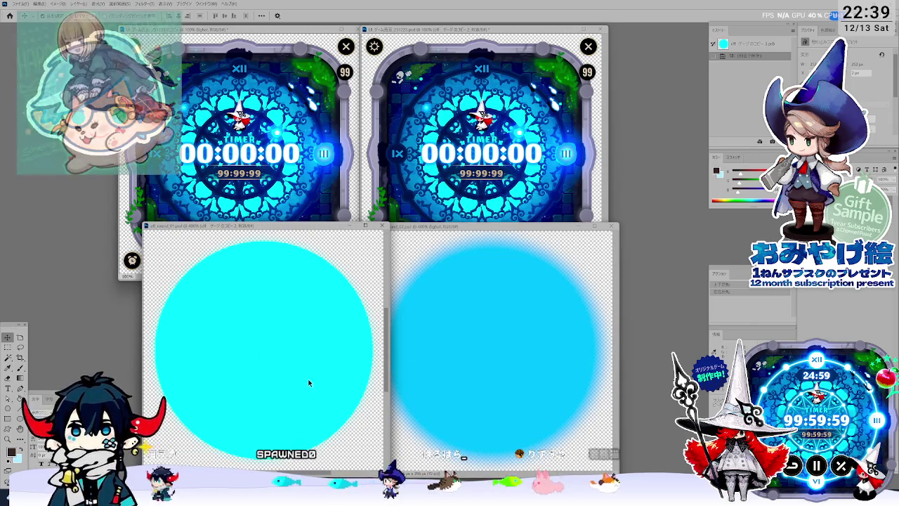
pyautogui.hotkey('ctrl', 'alt', 'shift', 's')
# Save the solid circle's optimized web image, climbing the save dialog up to the D drive root
pyautogui.press('Return')
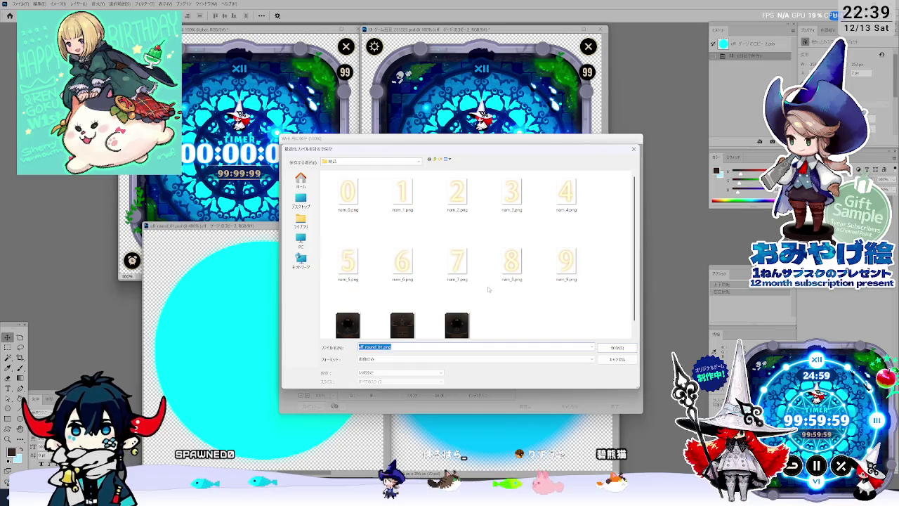
pyautogui.scroll(-1, 636, 294)
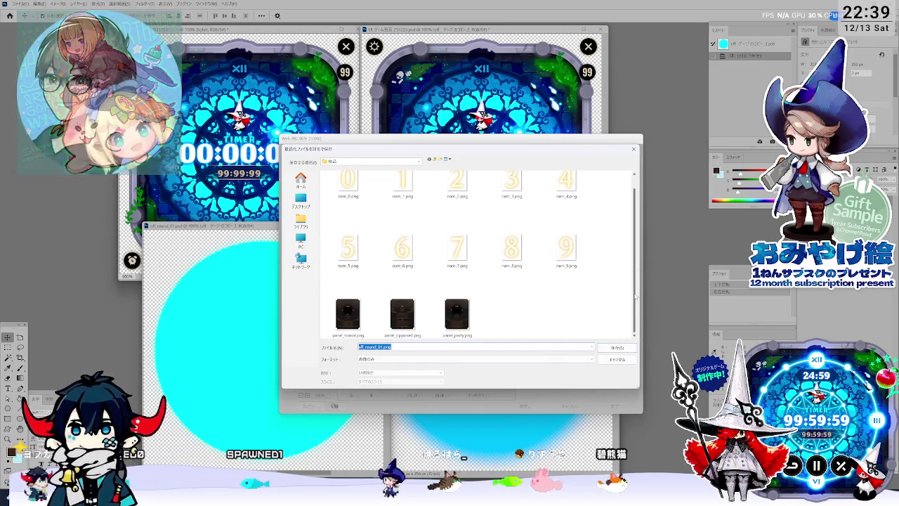
pyautogui.click(608, 351)
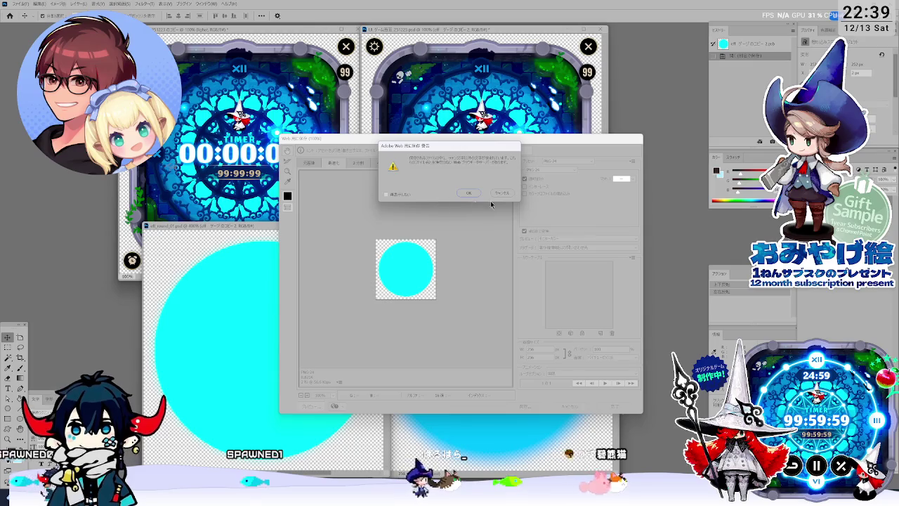
pyautogui.click(469, 193)
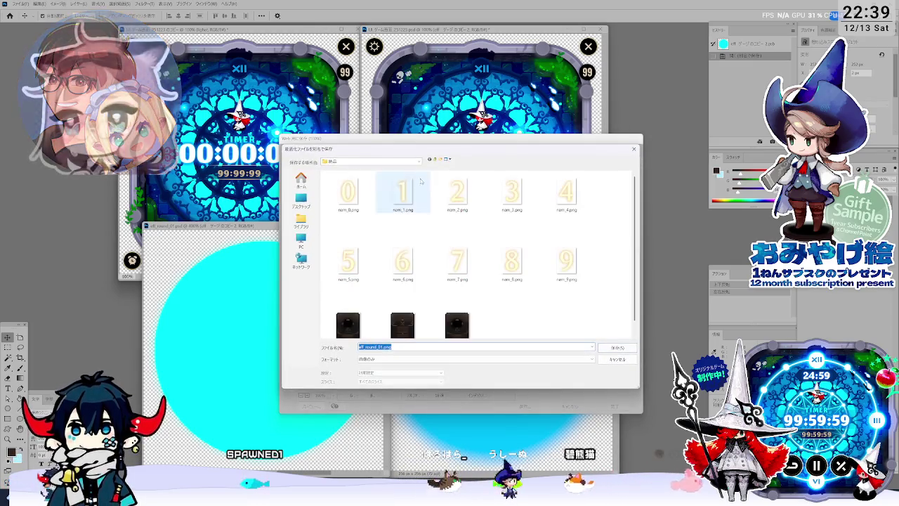
pyautogui.click(435, 160)
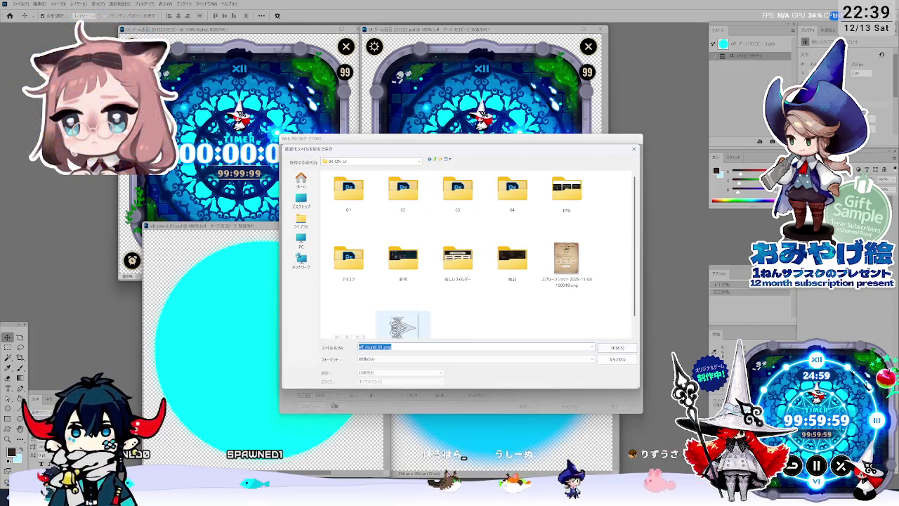
pyautogui.click(435, 160)
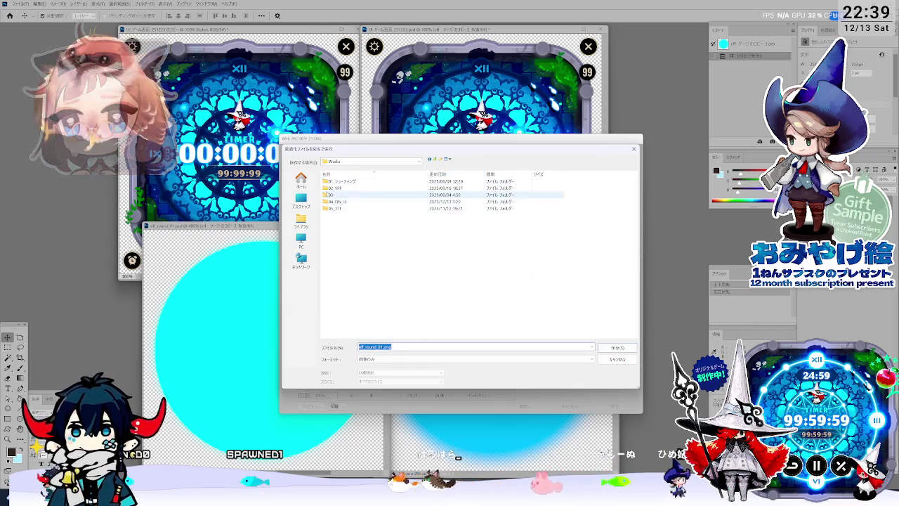
pyautogui.click(436, 188)
pyautogui.click(435, 159)
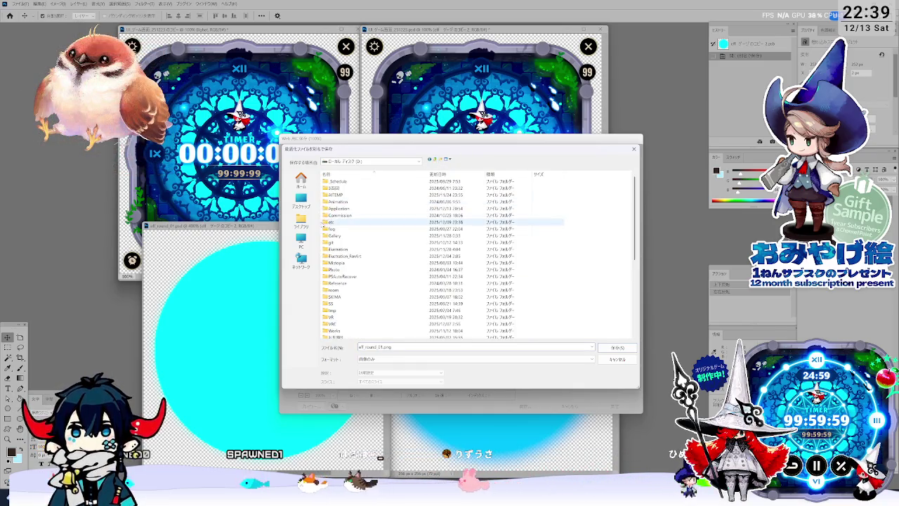
# Browse via ゲーム to 開発_WMP > Effect > 待機演出 and save eff_round_01.png there
pyautogui.doubleClick(373, 323)
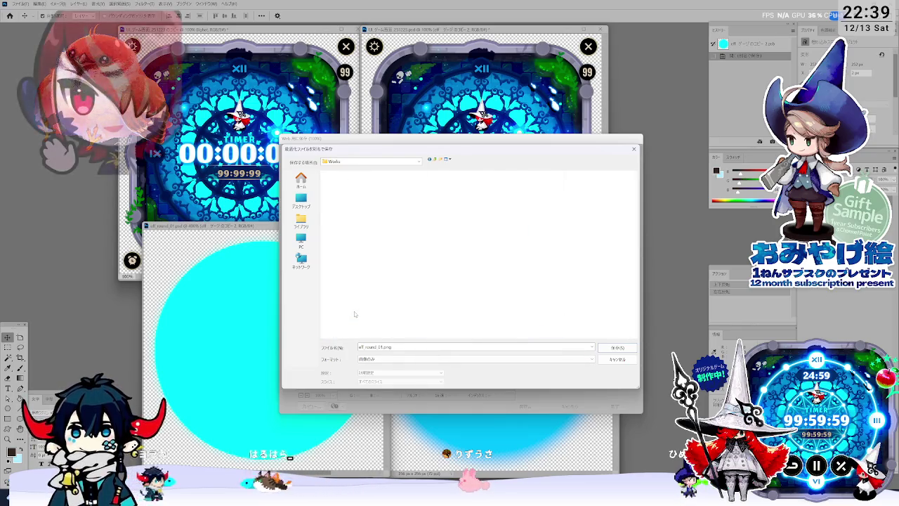
pyautogui.doubleClick(432, 181)
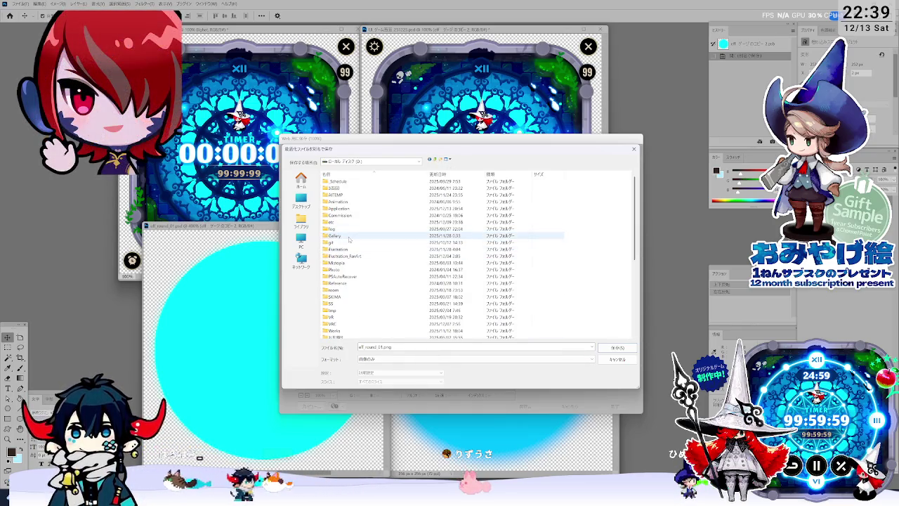
pyautogui.scroll(-2, 393, 302)
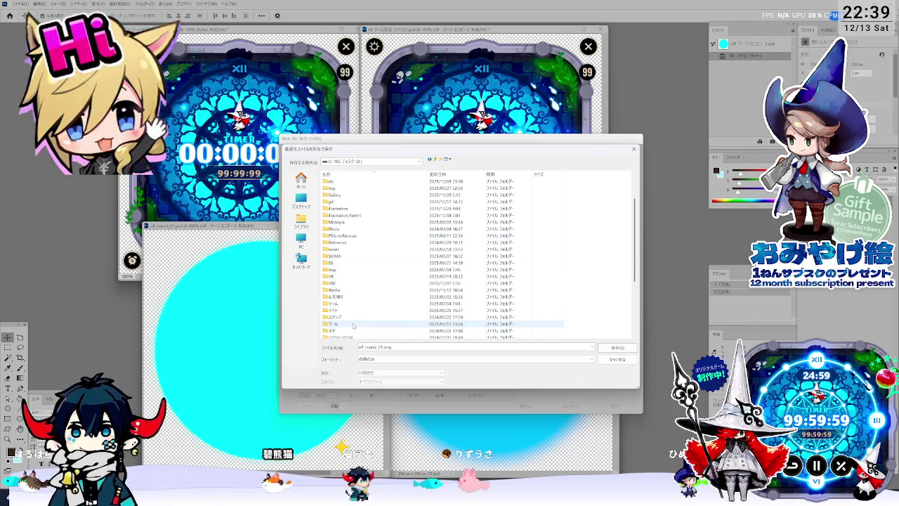
pyautogui.scroll(2, 355, 326)
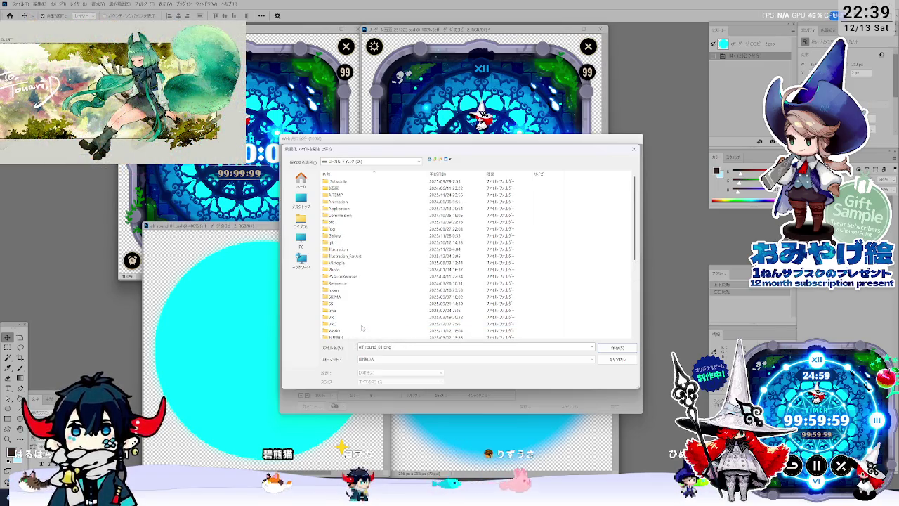
pyautogui.scroll(-6, 362, 328)
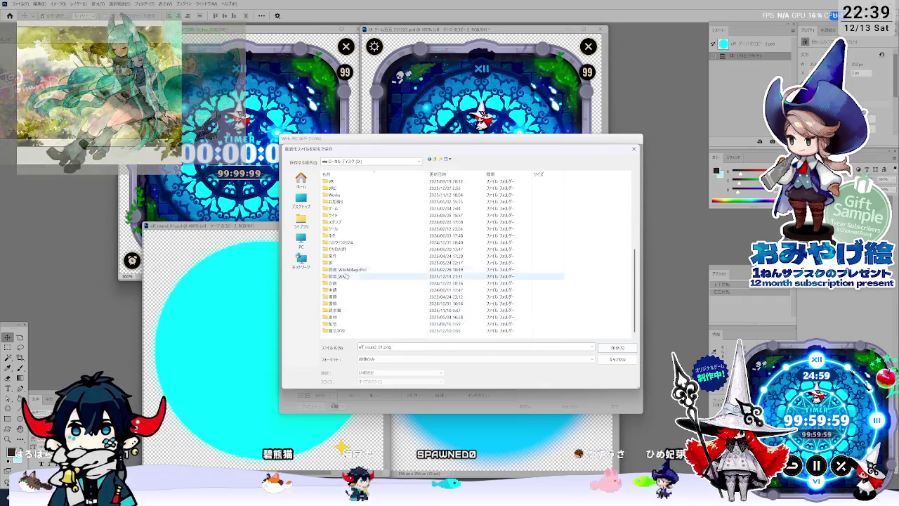
pyautogui.doubleClick(342, 276)
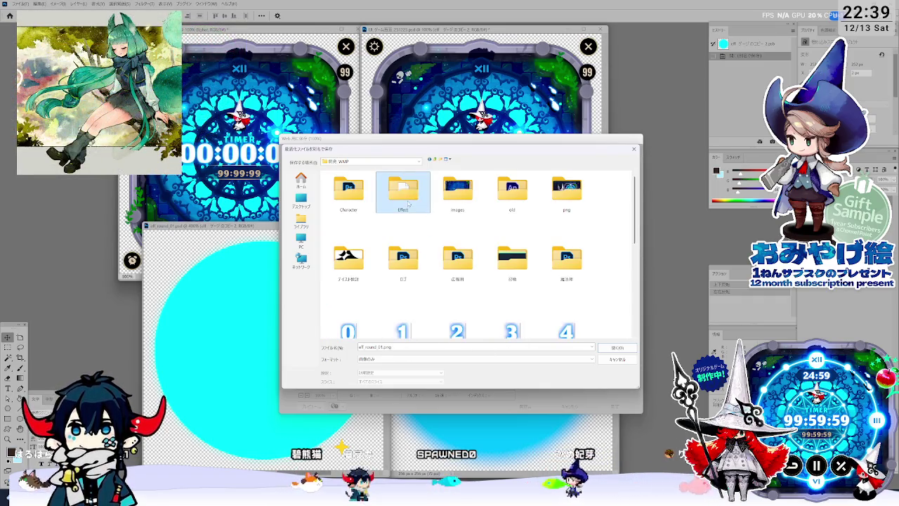
pyautogui.doubleClick(408, 204)
pyautogui.doubleClick(347, 224)
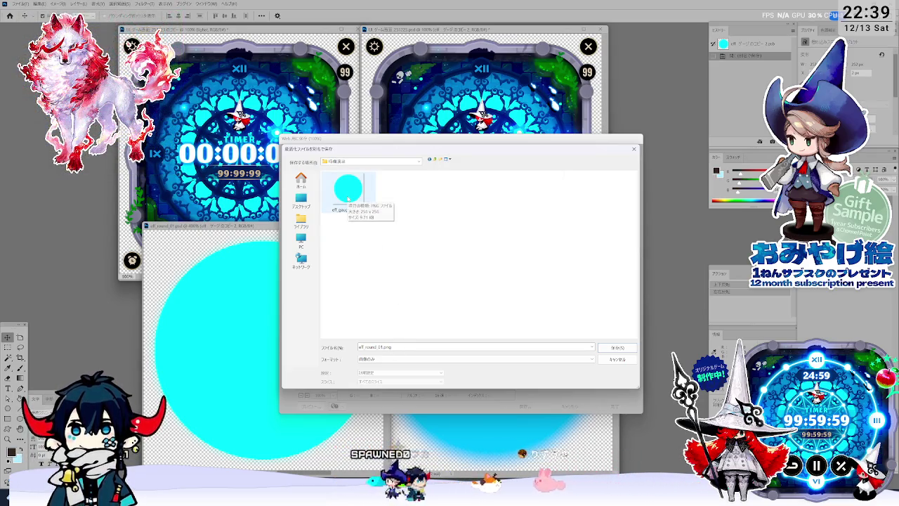
pyautogui.doubleClick(348, 191)
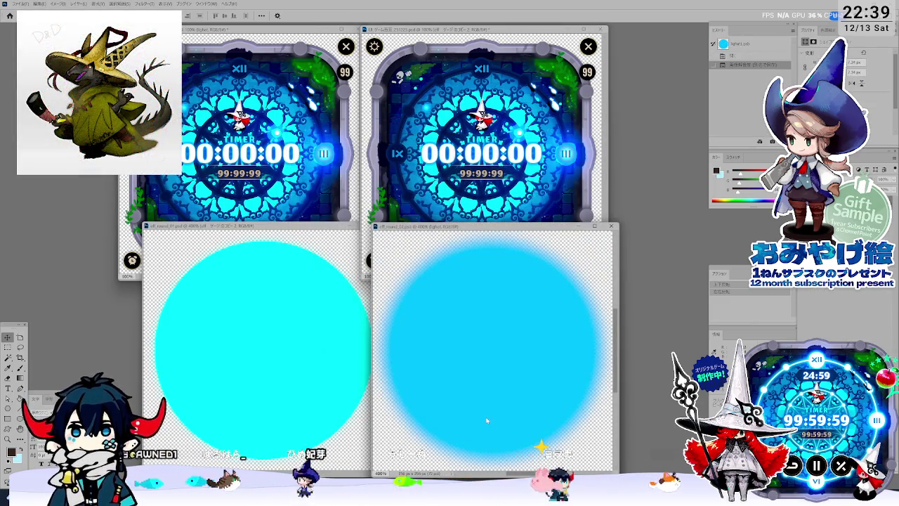
# Export the blurred circle for web as eff_round_02.png into the same folder
pyautogui.hotkey('ctrl', 'alt', 'shift', 's')
pyautogui.click(525, 407)
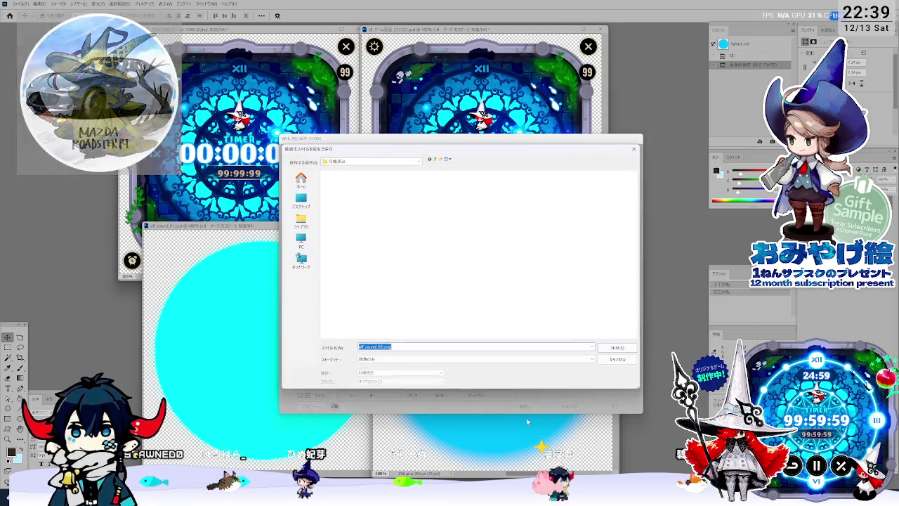
pyautogui.press('Return')
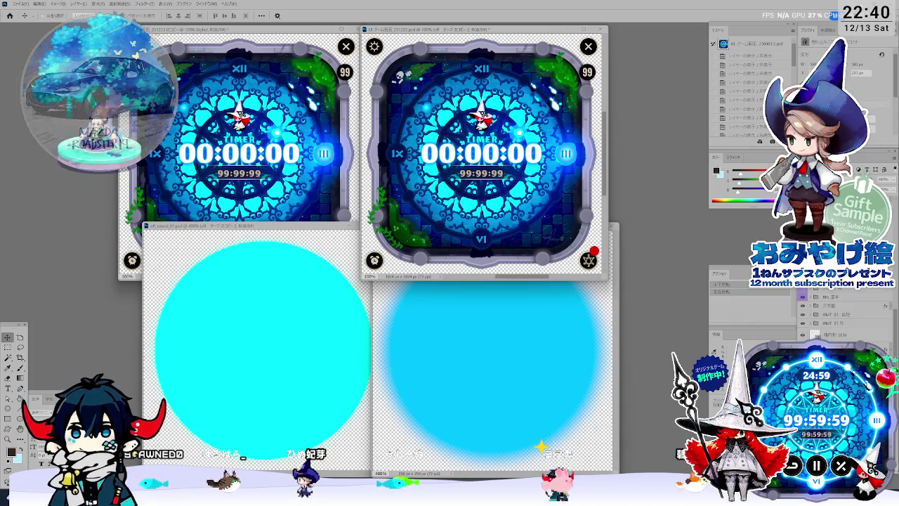
pyautogui.hotkey('alt', 'Tab')
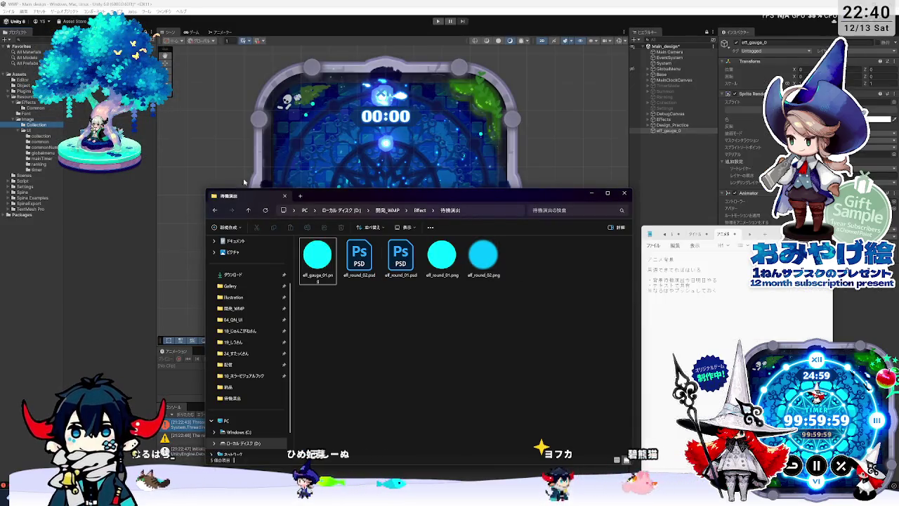
# Drag eff_round_01.png and eff_round_02.png from Explorer into Unity's Effects/Common folder
pyautogui.hotkey('alt', 'Tab')
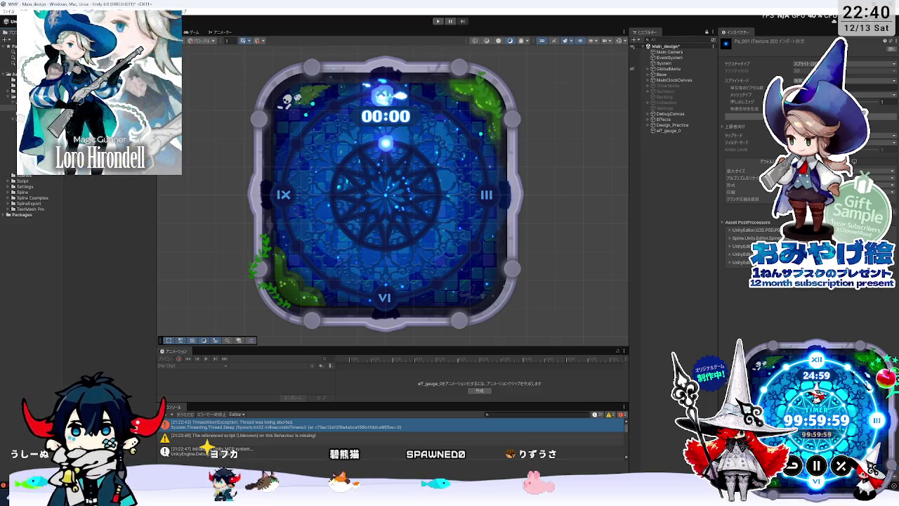
pyautogui.press('Down')
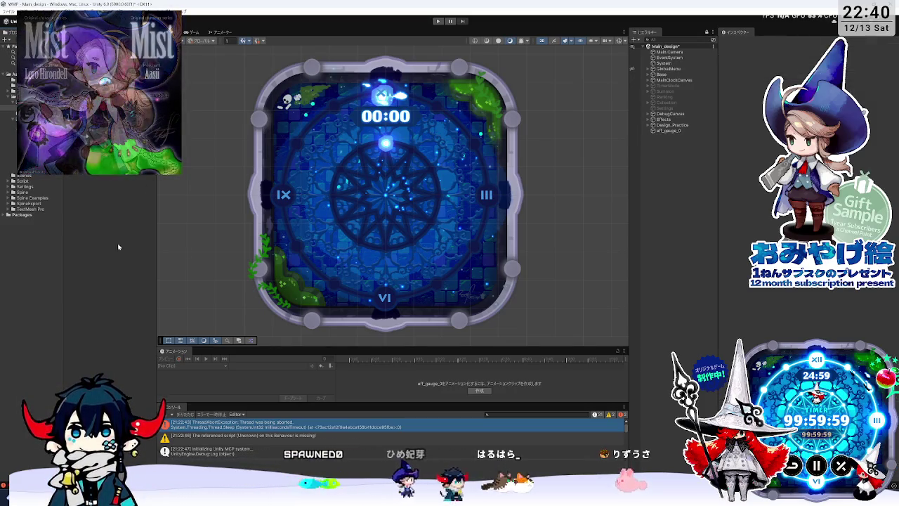
pyautogui.hotkey('alt', 'Tab')
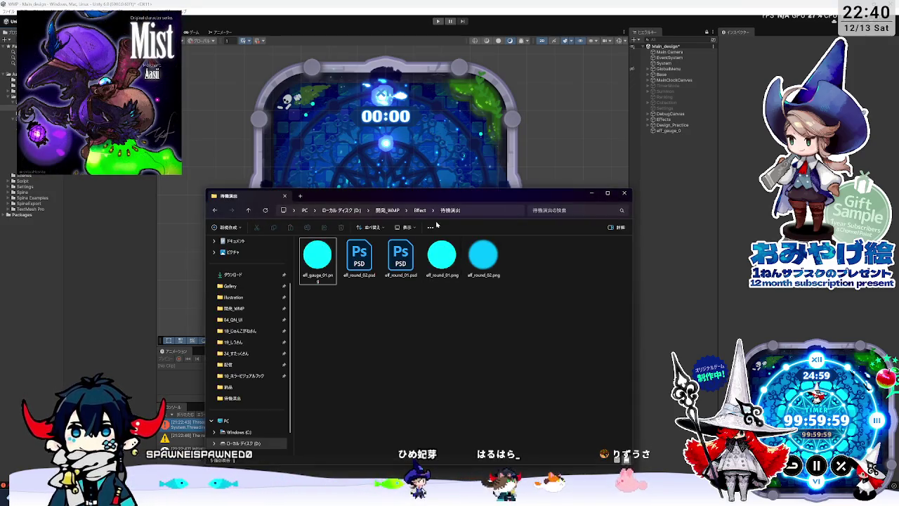
pyautogui.moveTo(455, 197); pyautogui.dragTo(540, 198)
pyautogui.click(532, 264)
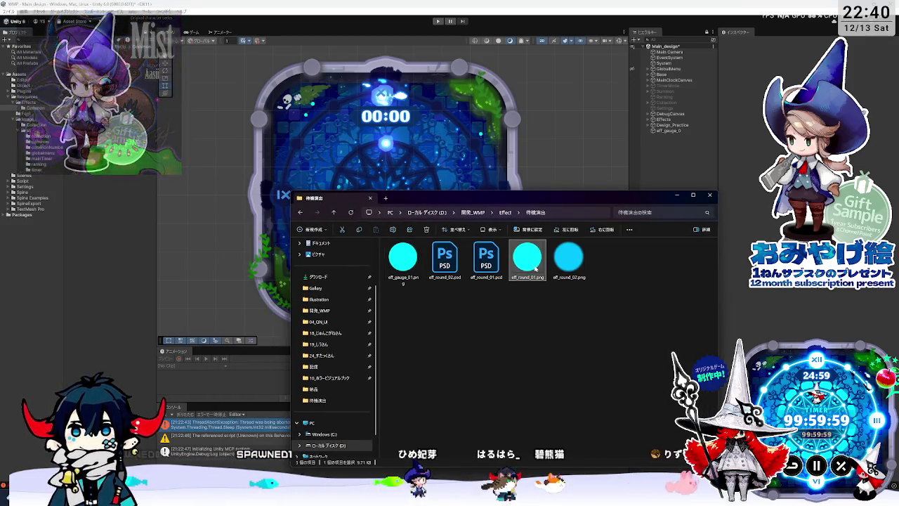
pyautogui.keyDown('shift'); pyautogui.click(569, 260); pyautogui.keyUp('shift')
pyautogui.moveTo(569, 260)
pyautogui.mouseDown()
pyautogui.moveTo(330, 295)
pyautogui.moveTo(71, 112)
pyautogui.mouseUp()
pyautogui.click(178, 98)
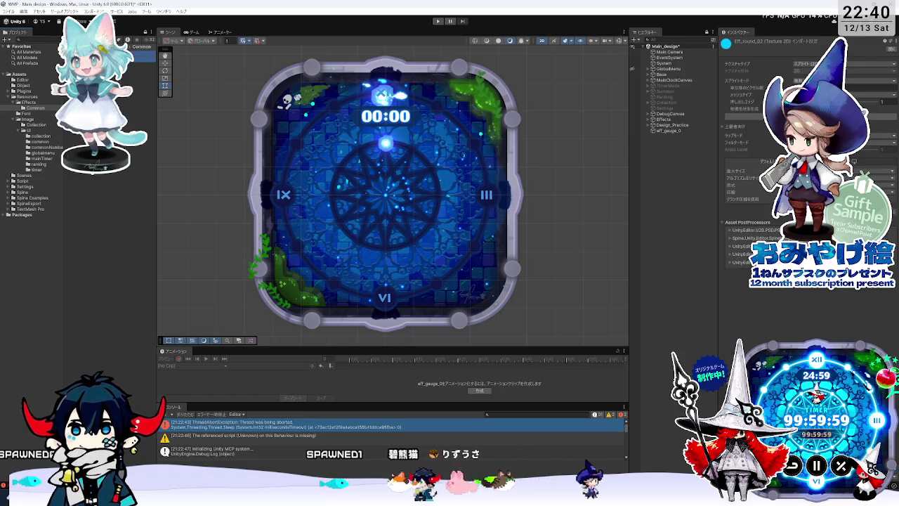
# Delete eff_gauge_0 from the scene and create a new animation clip
pyautogui.click(668, 130)
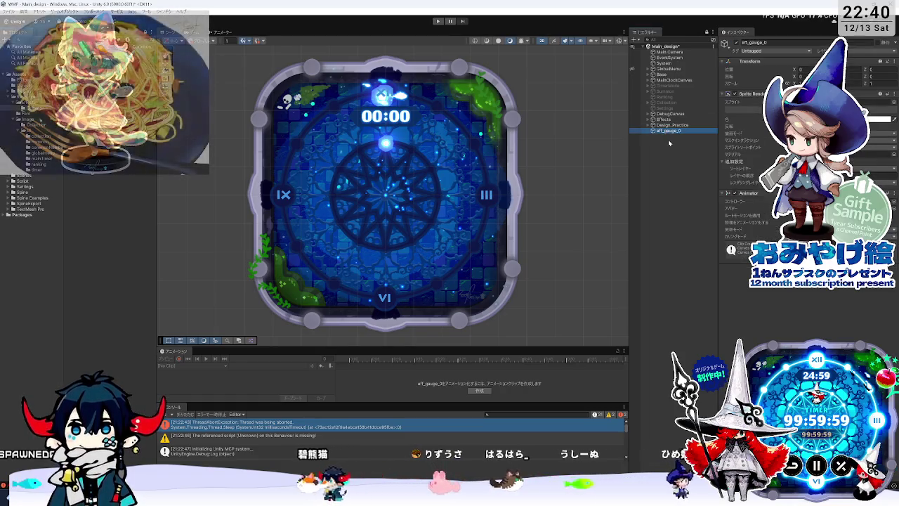
pyautogui.press('Delete')
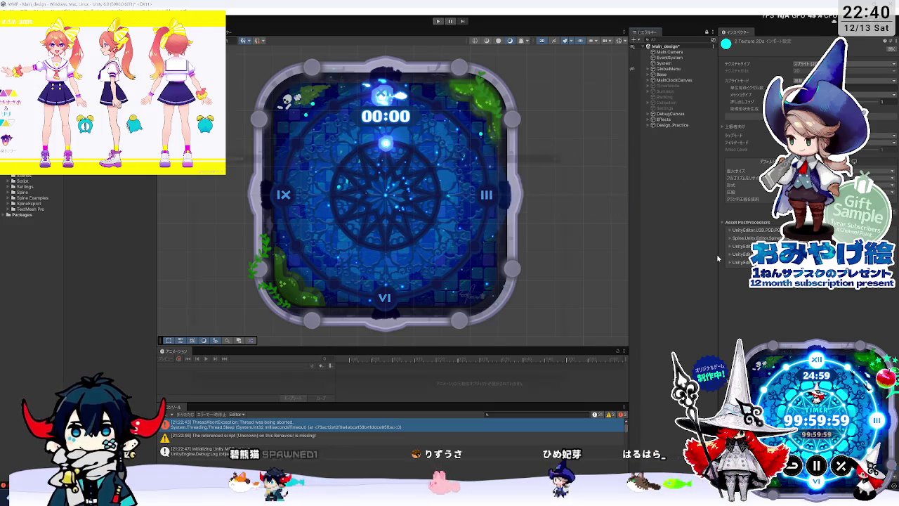
pyautogui.click(463, 392)
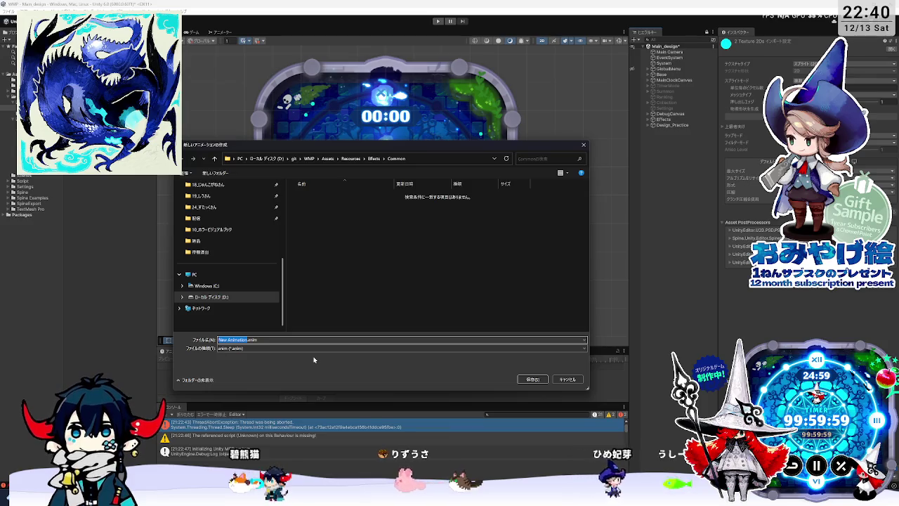
# Enter the new clip's file name, starting with Arim_ and converting in アイドル
pyautogui.write('Ar')
pyautogui.write('im_m')
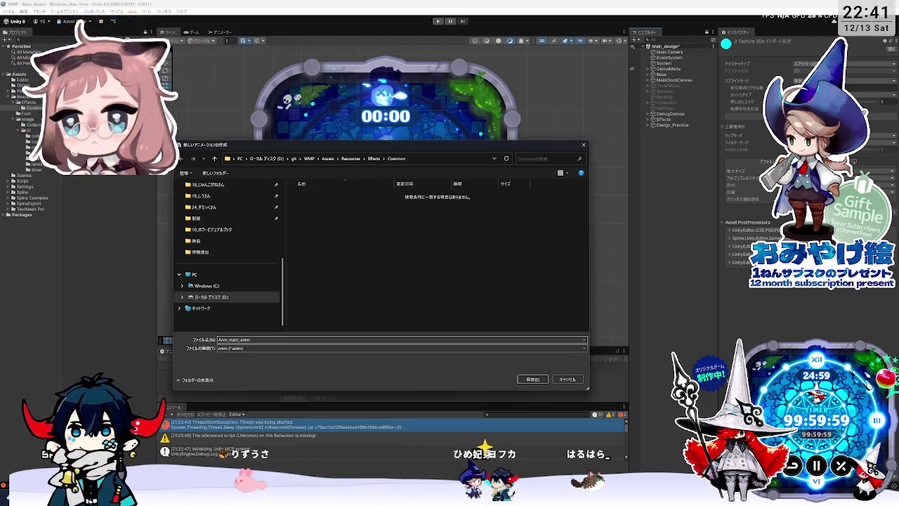
pyautogui.write('a')
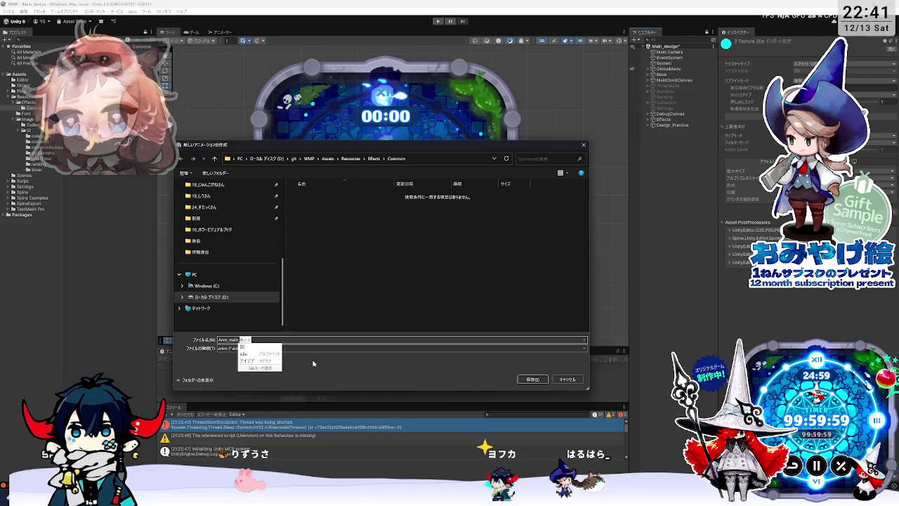
pyautogui.press('space')
pyautogui.press('space')
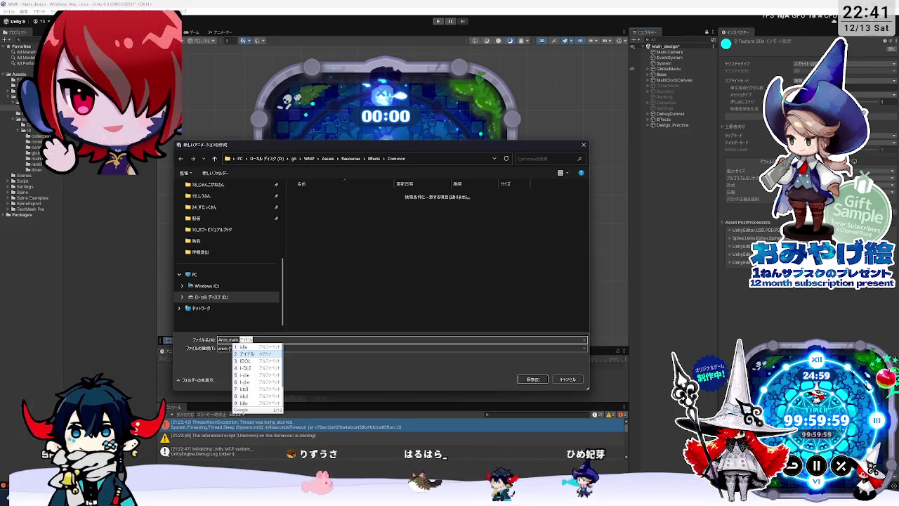
pyautogui.press('Return')
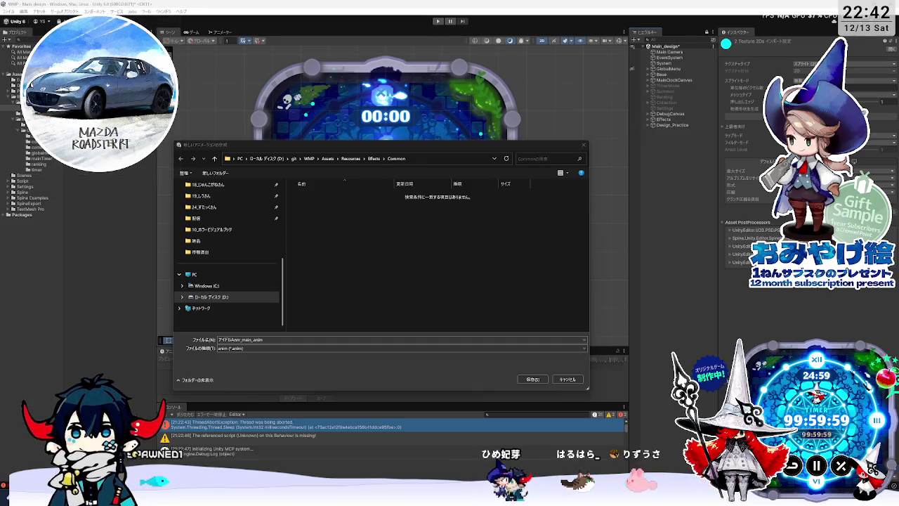
pyautogui.click(274, 340)
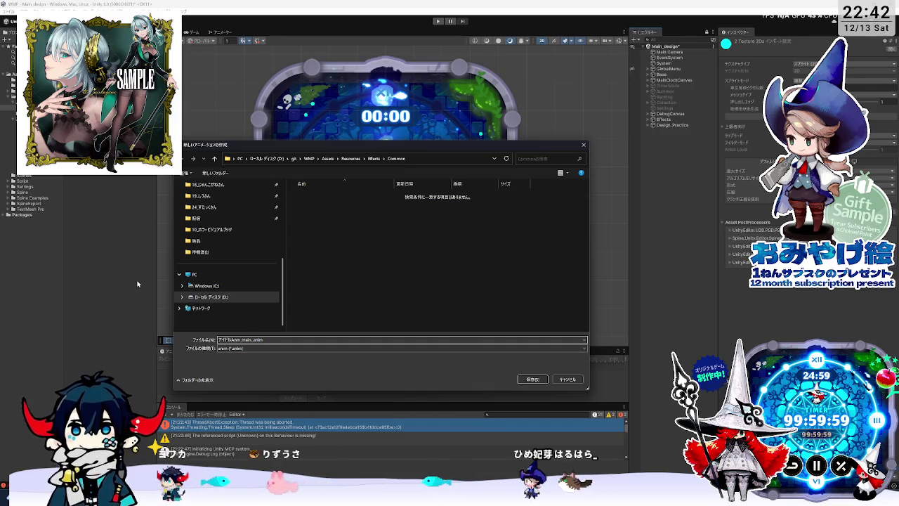
# Correct the clip's file name to end in idle and save it as Anim_main_idle
pyautogui.write('あいどる')
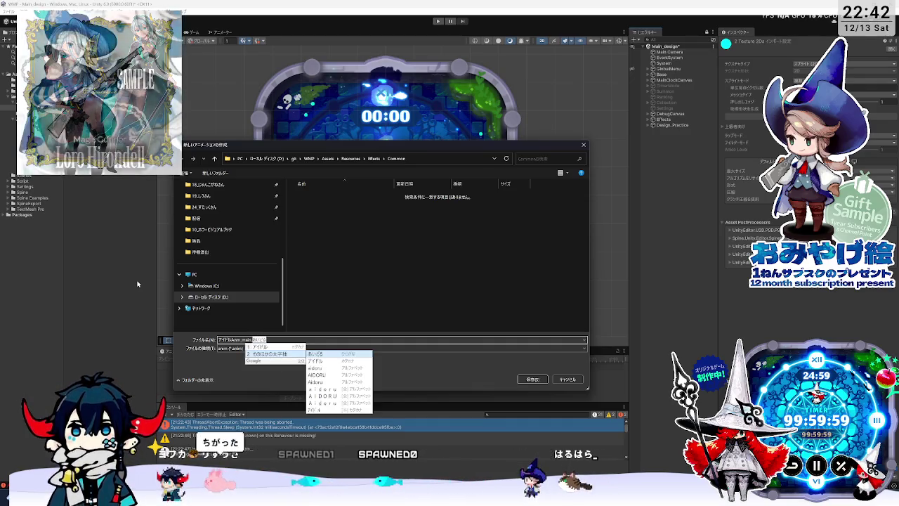
pyautogui.press('Escape')
pyautogui.write('_anim')
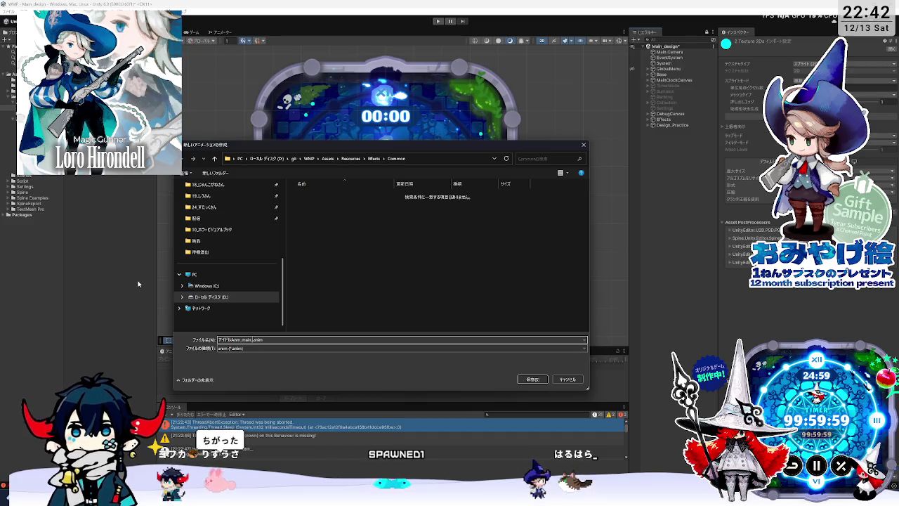
pyautogui.press('Return')
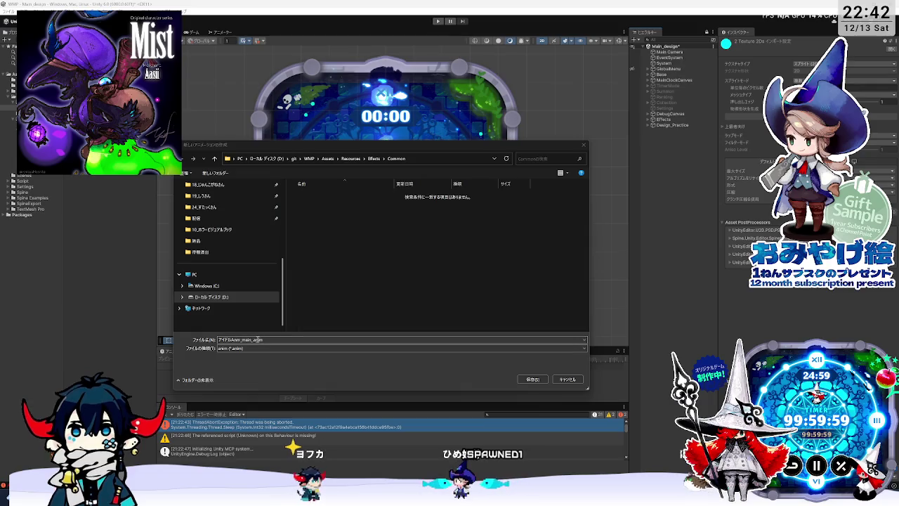
pyautogui.click(254, 339)
pyautogui.write('idle')
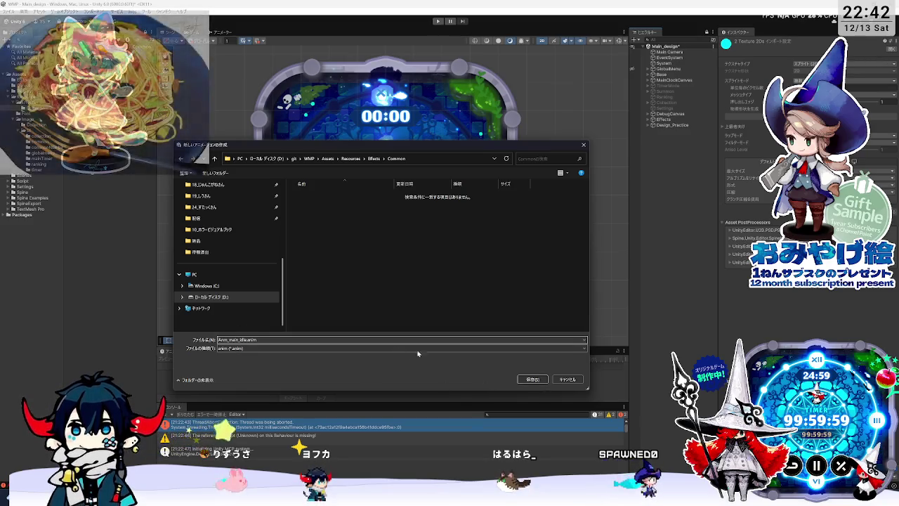
pyautogui.click(535, 381)
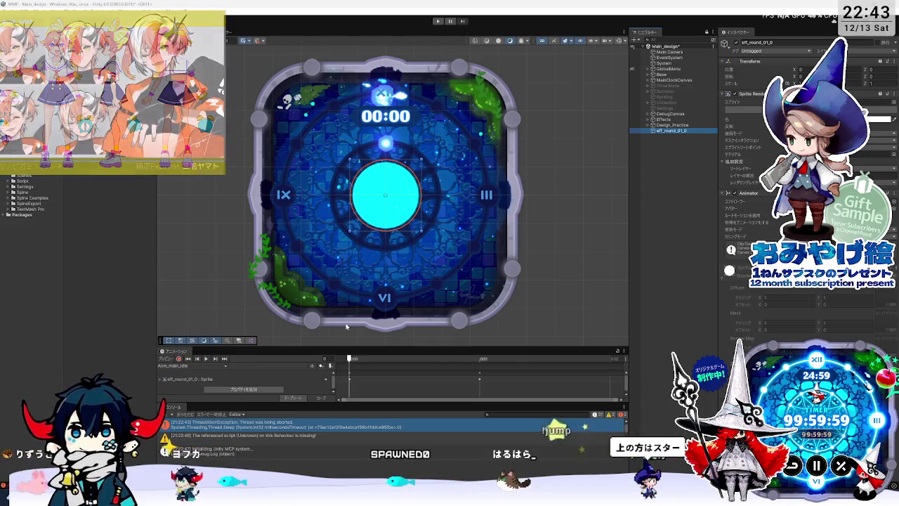
pyautogui.moveTo(409, 345); pyautogui.dragTo(409, 284)
# Enlarge and widen the Animation timeline, selecting eff_round_01_0 to show its Sprite track
pyautogui.click(691, 170)
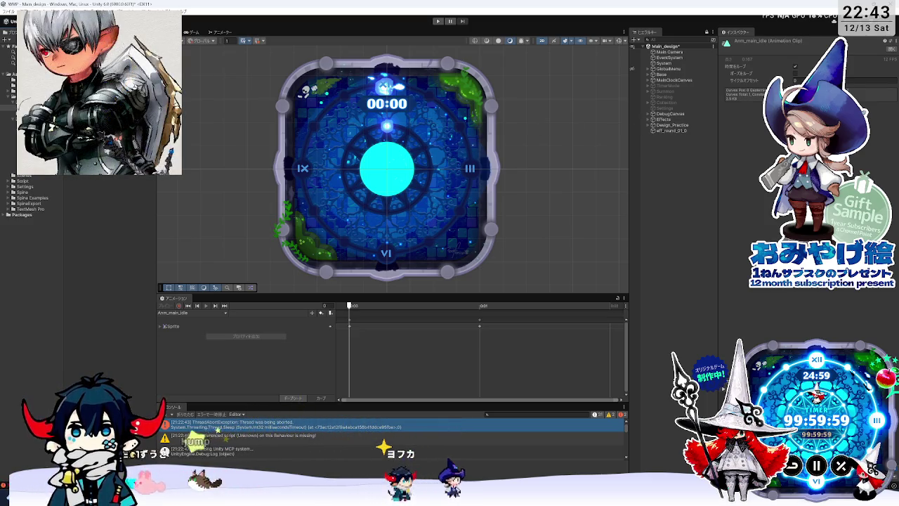
pyautogui.click(660, 131)
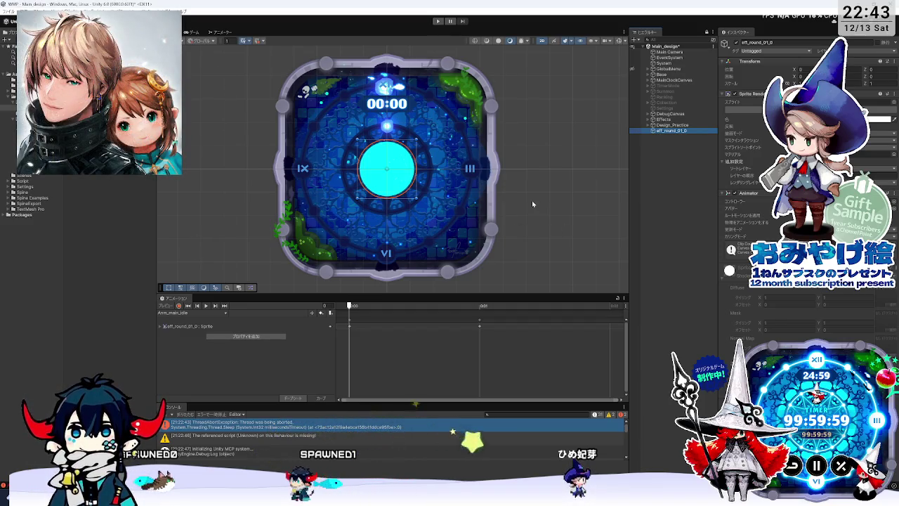
pyautogui.click(680, 136)
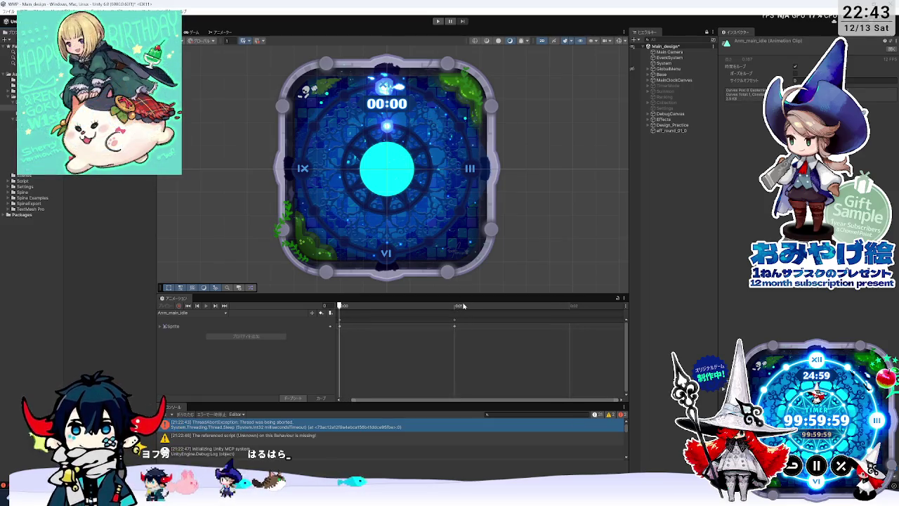
pyautogui.moveTo(463, 293); pyautogui.dragTo(463, 229)
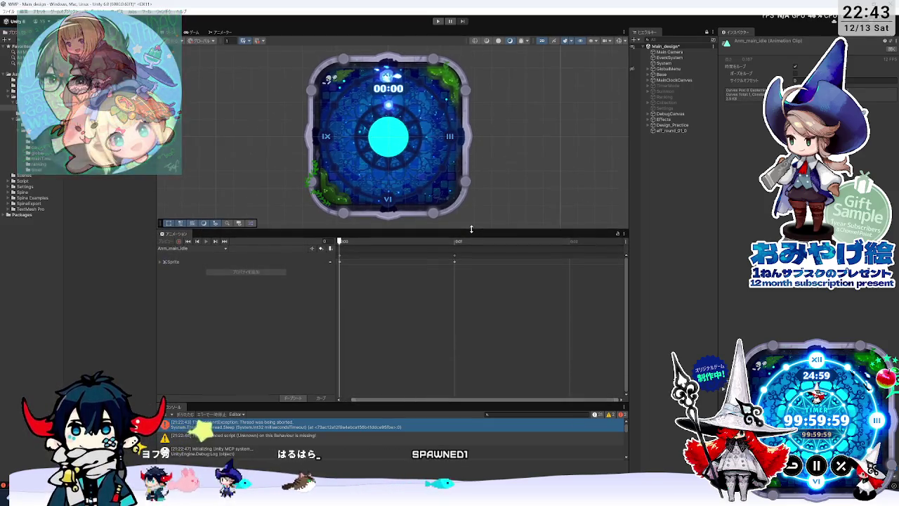
pyautogui.click(665, 131)
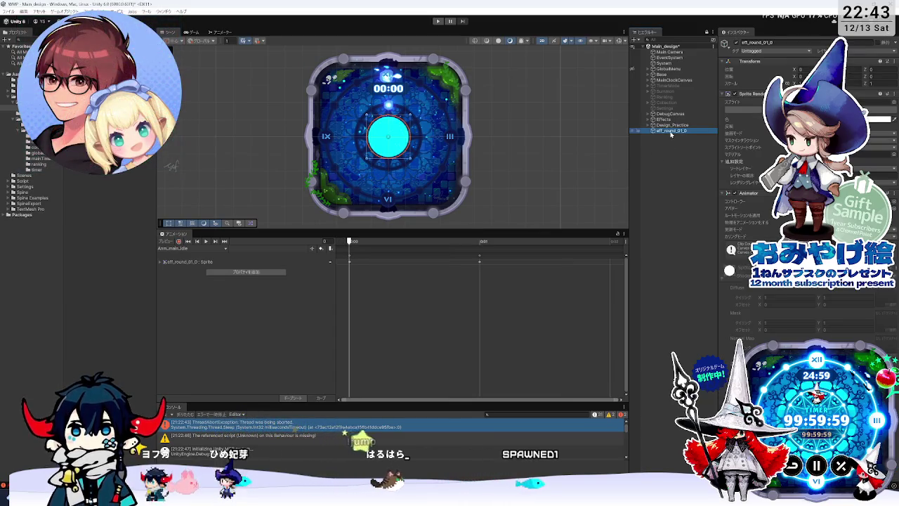
pyautogui.moveTo(424, 230); pyautogui.dragTo(424, 276)
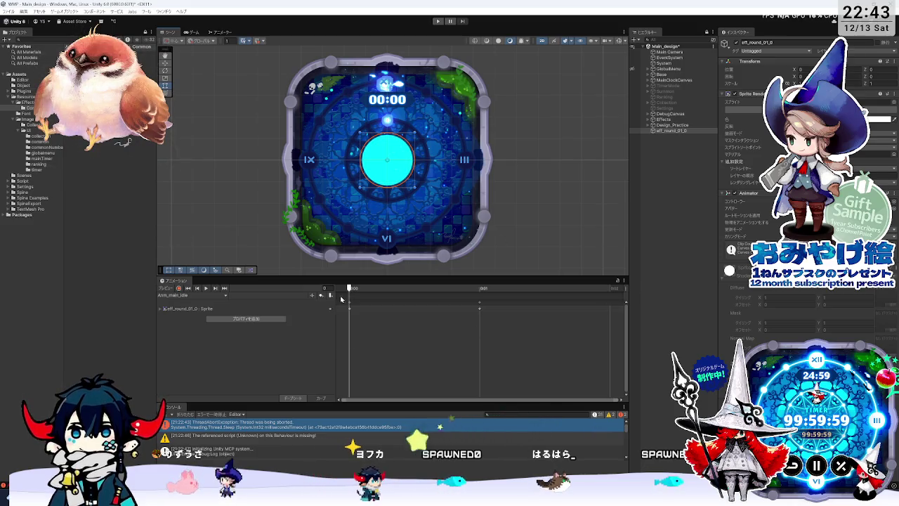
pyautogui.moveTo(335, 304); pyautogui.dragTo(270, 304)
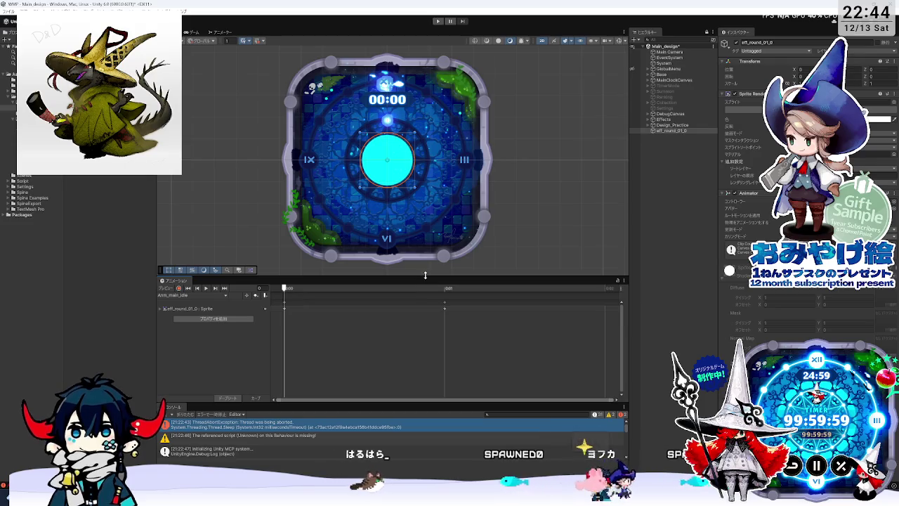
# Rebalance the scene view and console heights and select eff_round_01_0 in the Hierarchy
pyautogui.moveTo(425, 274); pyautogui.dragTo(422, 298)
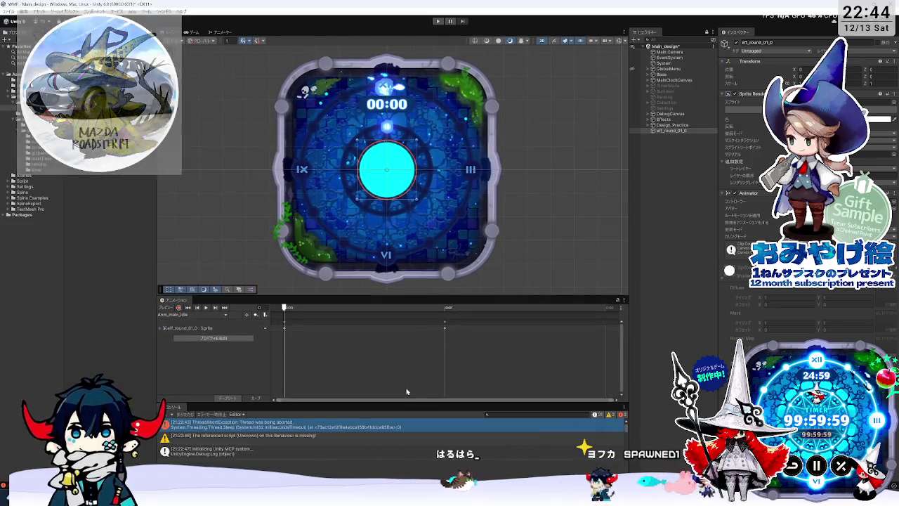
pyautogui.moveTo(408, 401); pyautogui.dragTo(406, 398)
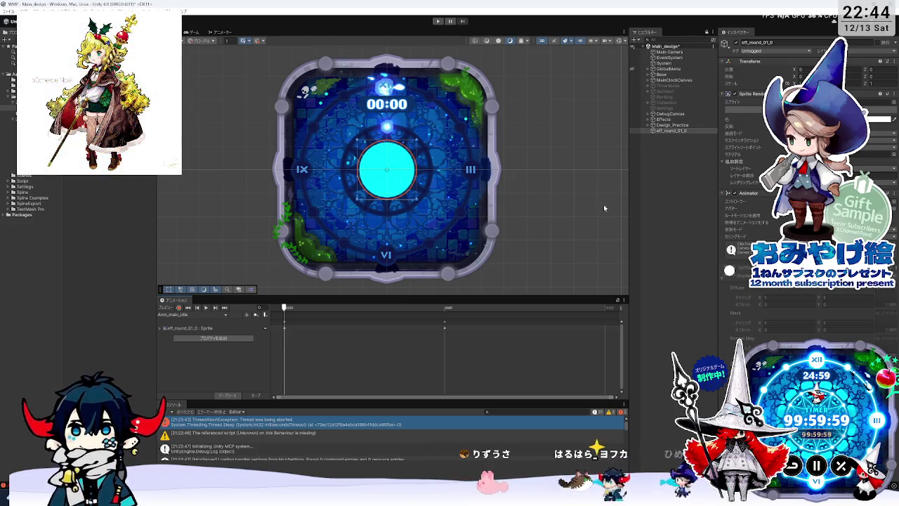
pyautogui.scroll(-1, 453, 351)
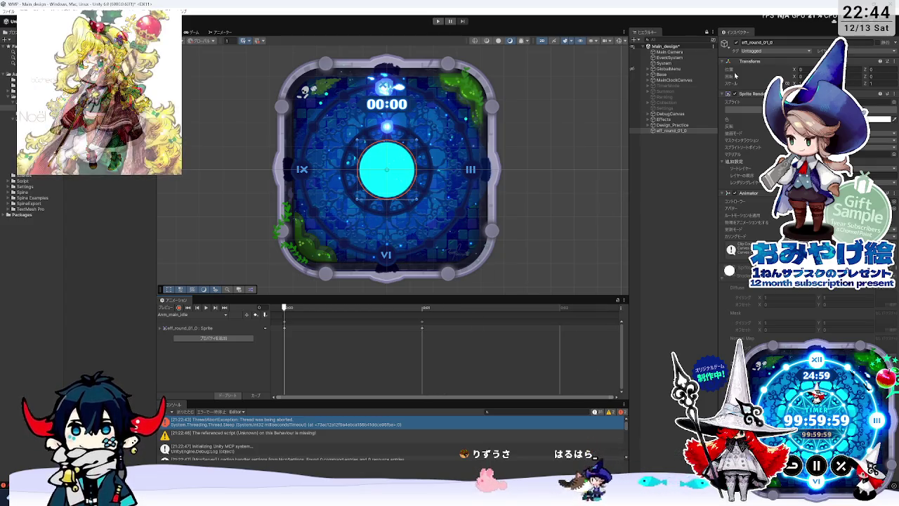
pyautogui.click(676, 132)
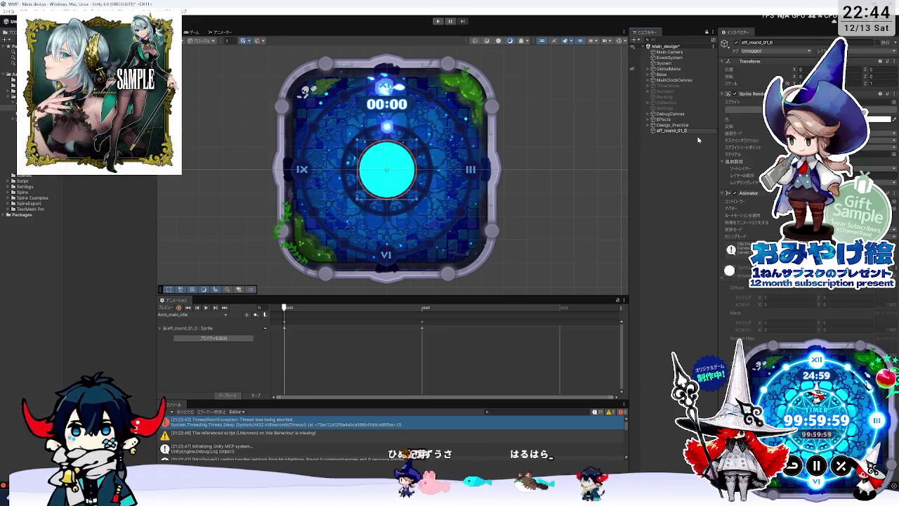
pyautogui.click(679, 133)
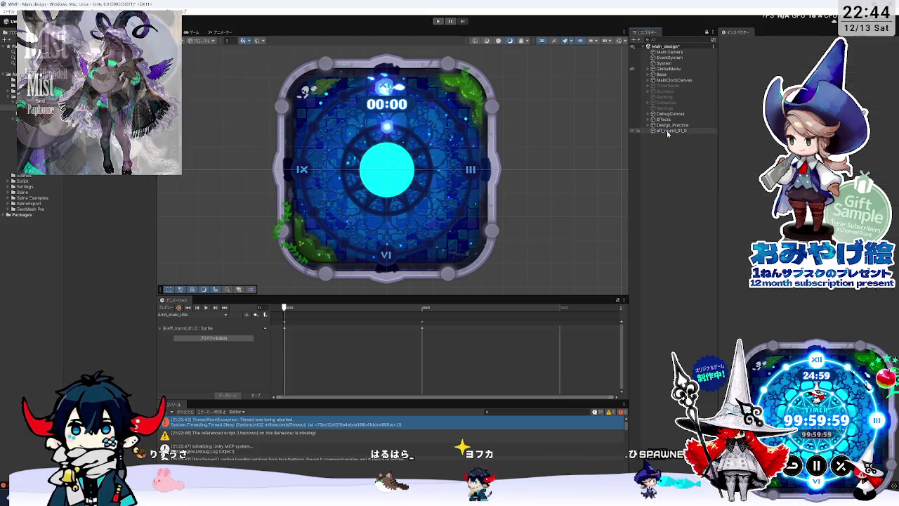
pyautogui.click(667, 131)
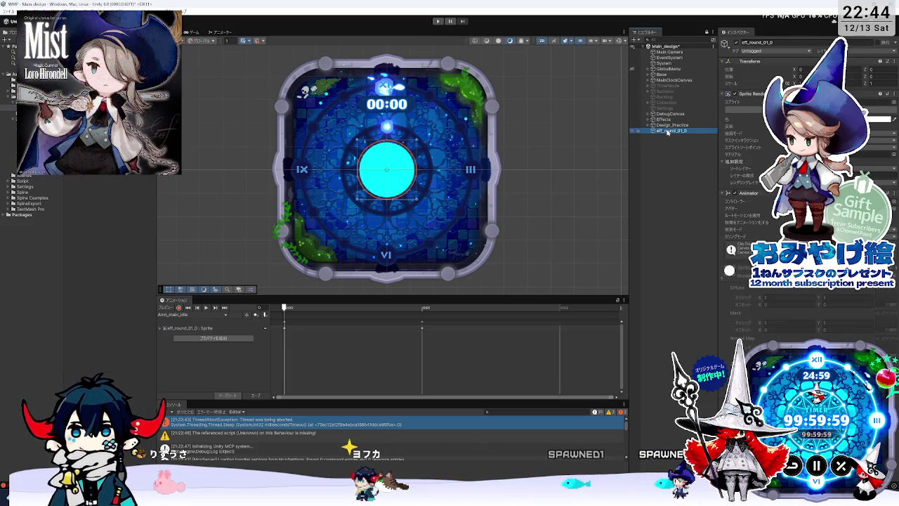
# Frame the cyan circle, then zoom and pan to centre the clock face around it
pyautogui.doubleClick(668, 131)
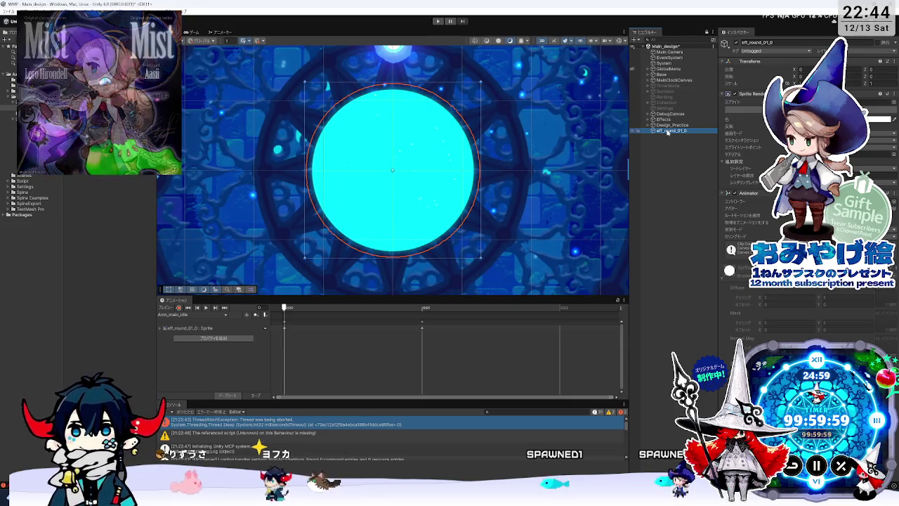
pyautogui.scroll(-2, 541, 174)
pyautogui.scroll(-2, 541, 174)
pyautogui.scroll(-3, 545, 178)
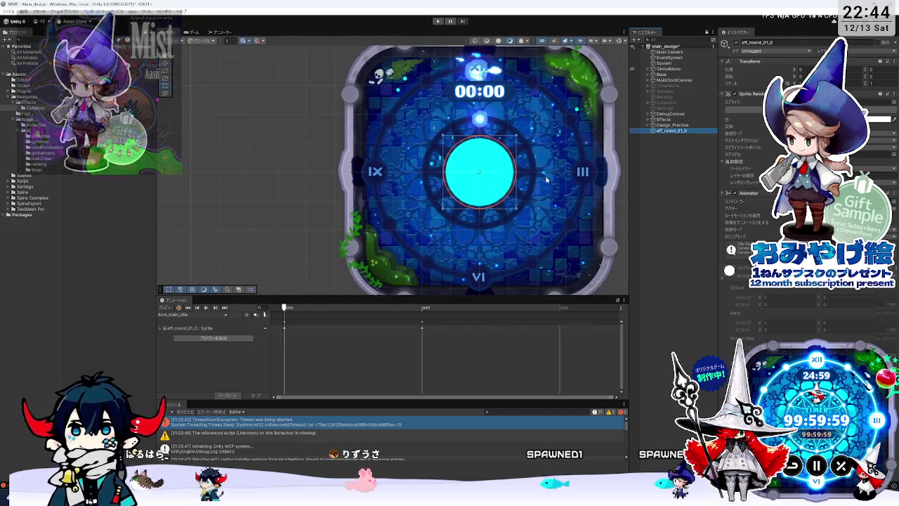
pyautogui.moveTo(546, 180); pyautogui.dragTo(490, 203)
pyautogui.click(670, 132)
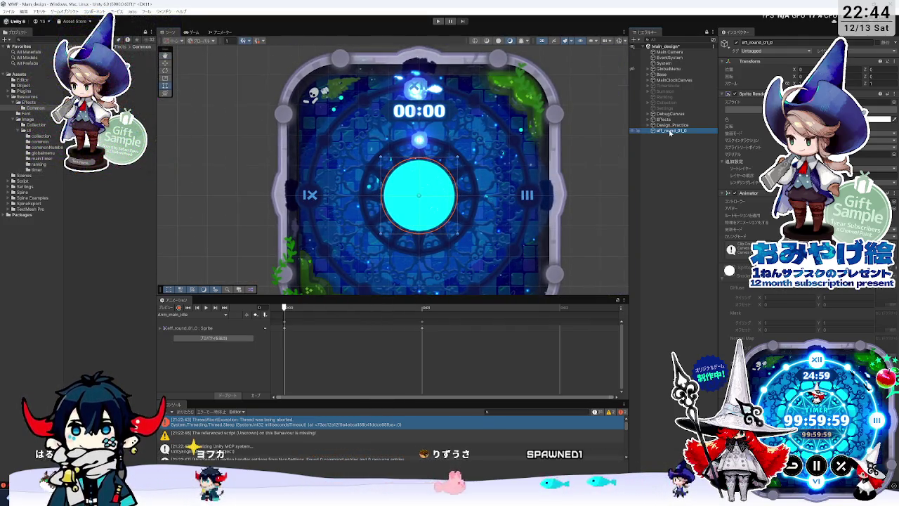